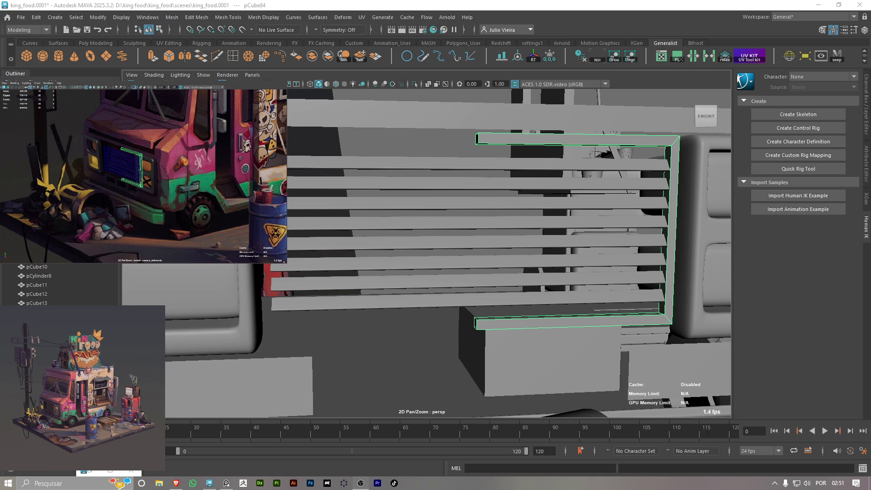
Mirror the half grille frame with Axis Position set to Object, around its own centre
right_drag(522, 335, 541, 189)
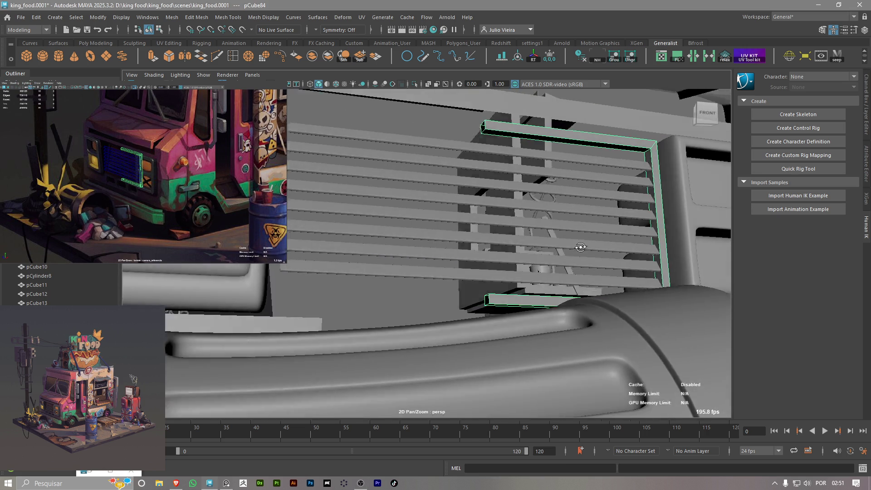
alt+drag(573, 261, 334, 98)
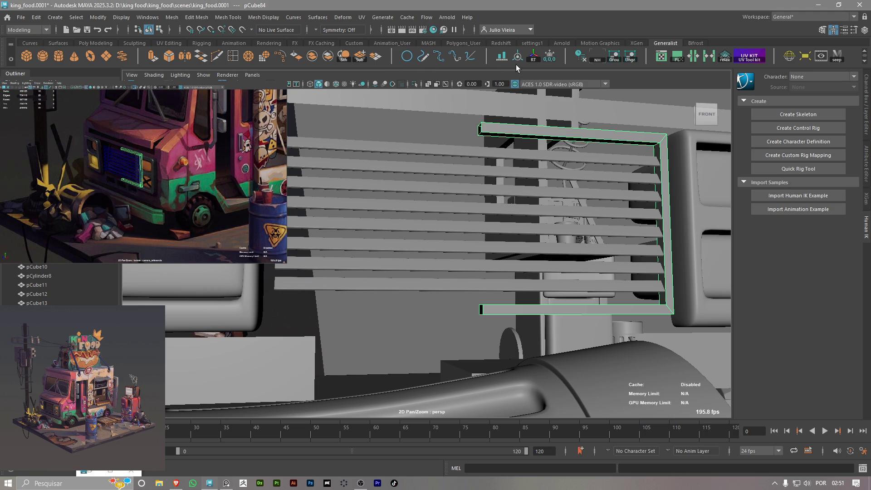
key(w)
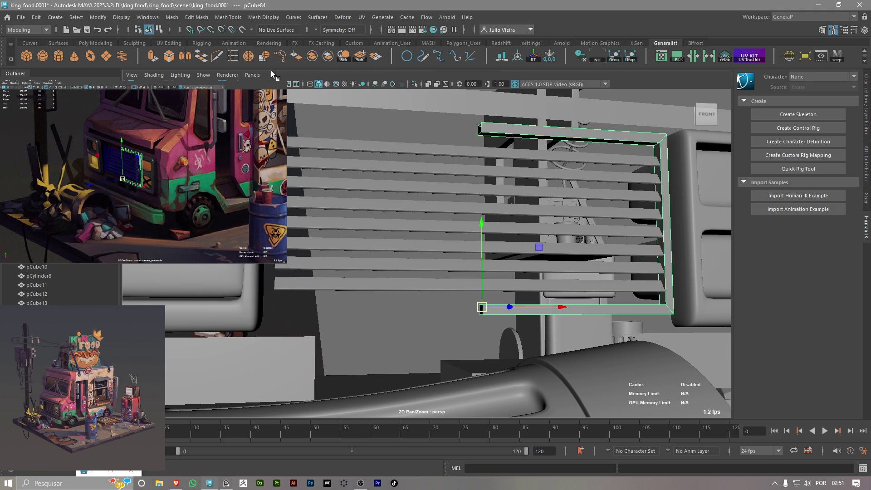
click(184, 61)
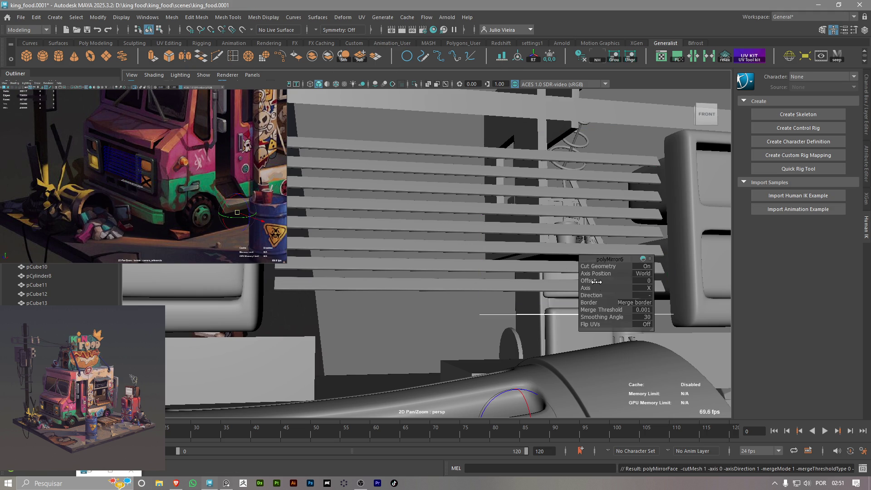
drag(587, 274, 551, 274)
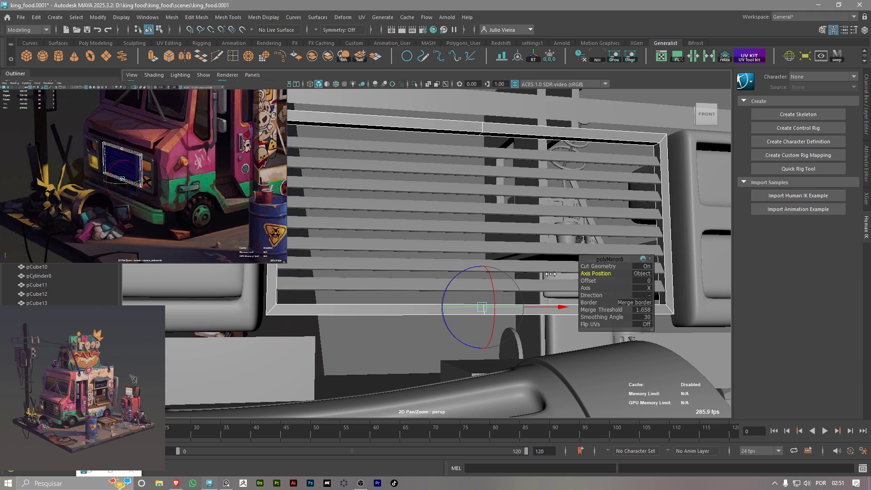
Select the mirrored frame, check it with smooth preview, and frame the view on its bottom bar
click(376, 305)
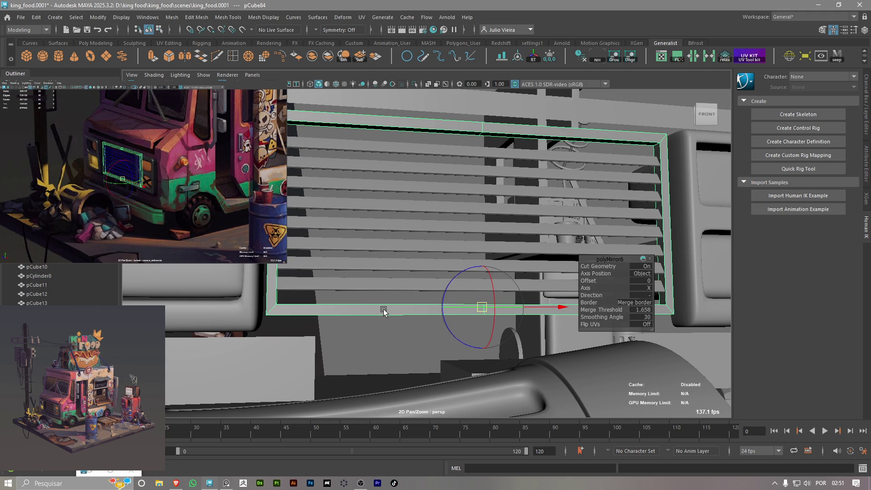
key(3)
key(1)
mouse_move(418, 208)
alt+mouse_down()
mouse_move(425, 218)
mouse_move(353, 187)
alt+mouse_up()
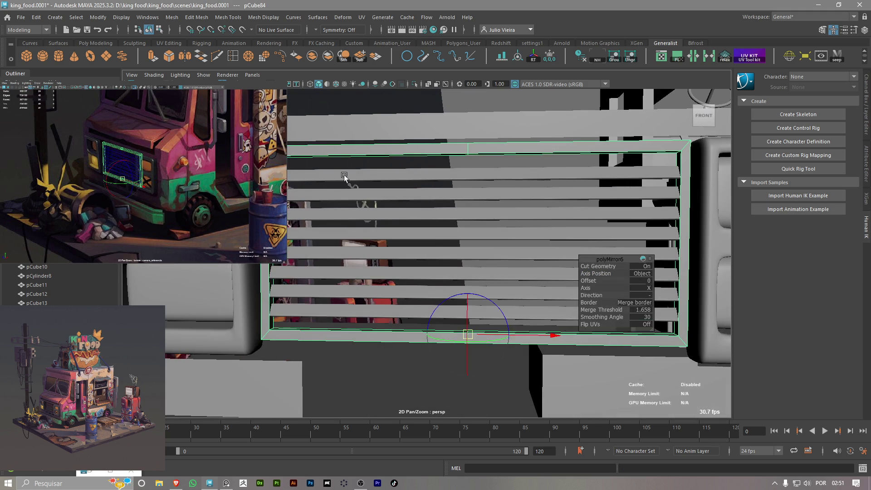
right_drag(352, 186, 353, 131)
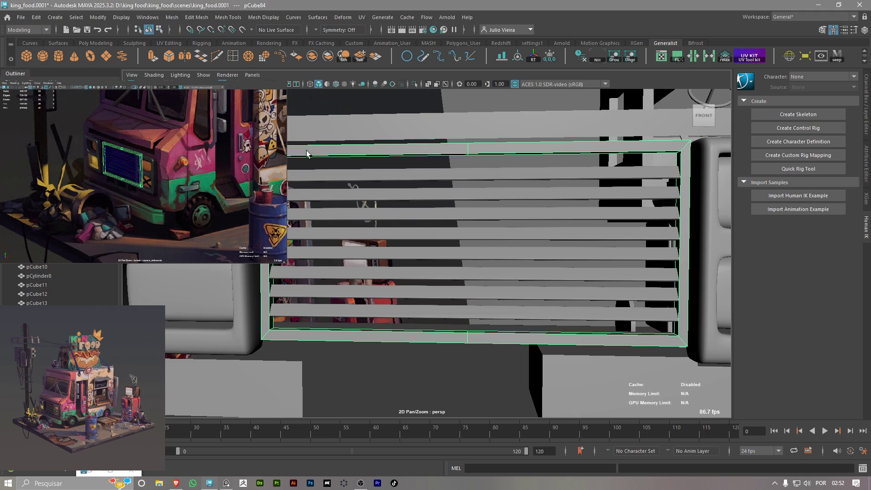
alt+drag(307, 154, 344, 149)
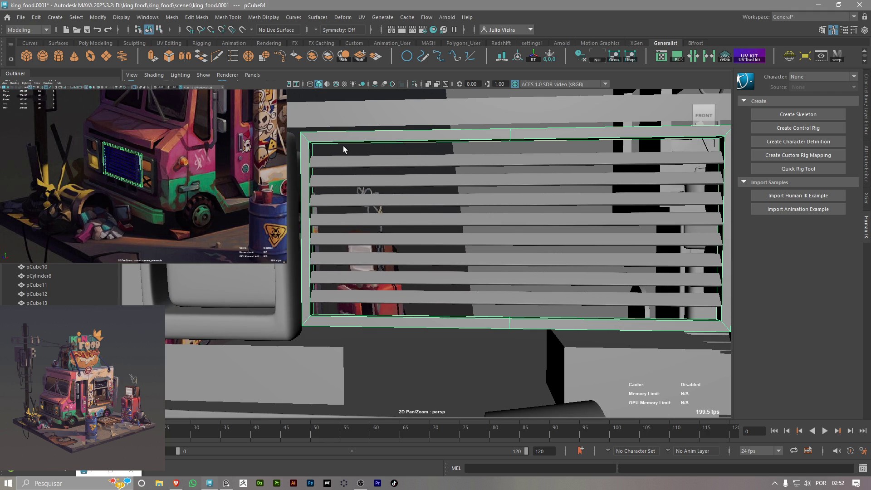
alt+right_drag(331, 243, 416, 311)
mouse_move(417, 311)
alt+middle_down()
mouse_move(358, 284)
mouse_move(336, 298)
mouse_move(296, 282)
mouse_move(302, 284)
alt+middle_up()
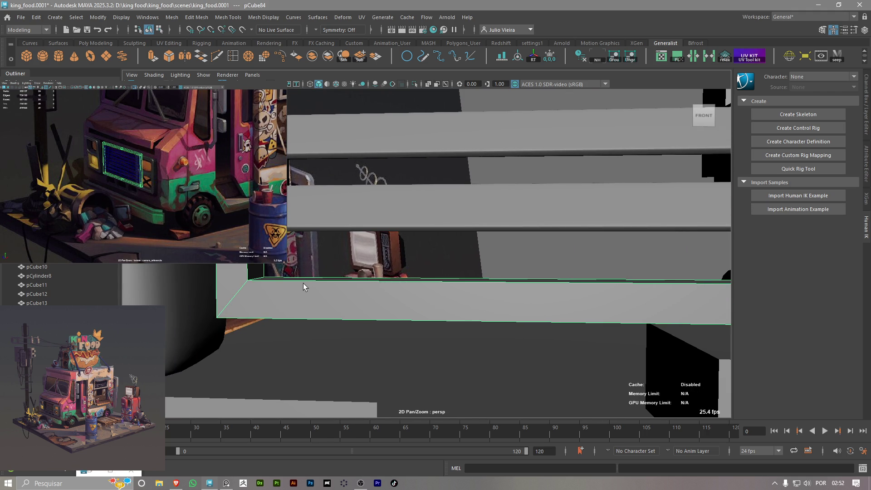
Insert an edge loop across the bottom bar with Multi-Cut and switch to vertex mode
key(1)
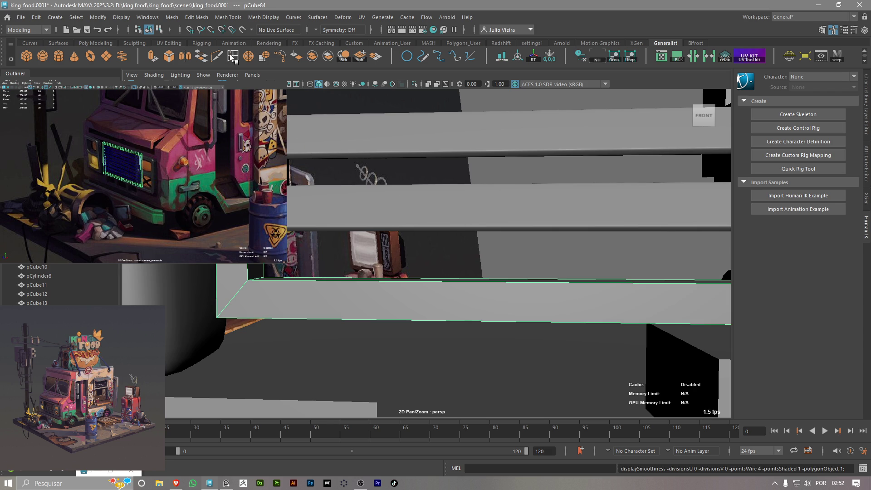
click(221, 54)
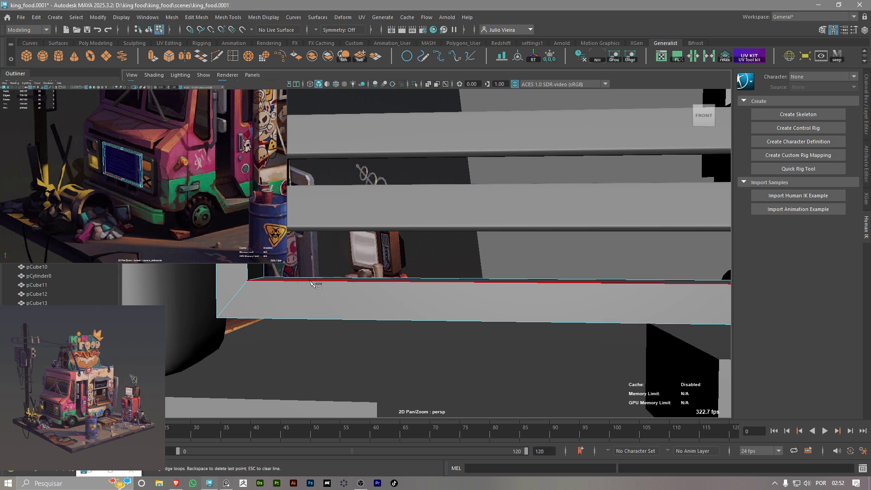
alt+drag(256, 280, 305, 285)
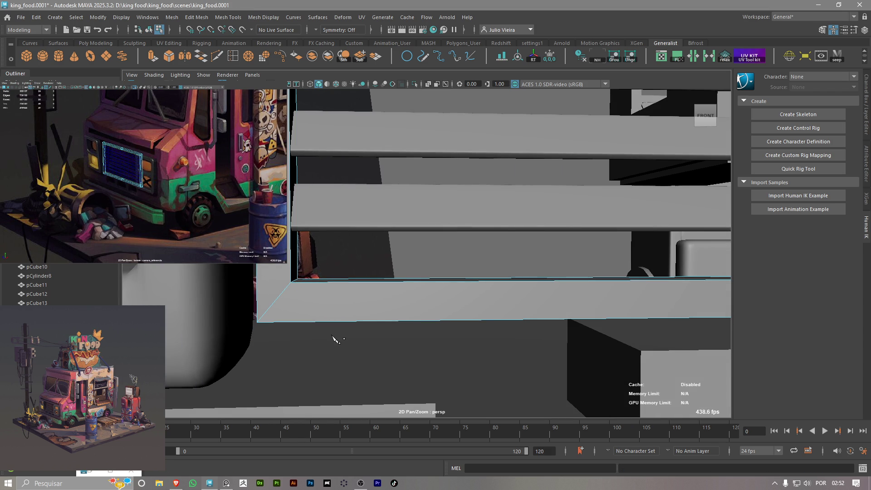
ctrl+click(323, 300)
right_drag(323, 206, 306, 215)
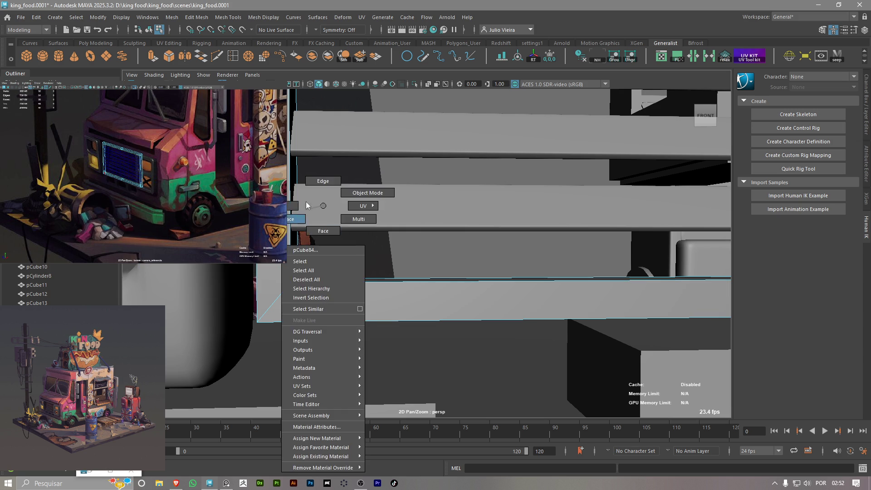
click(323, 297)
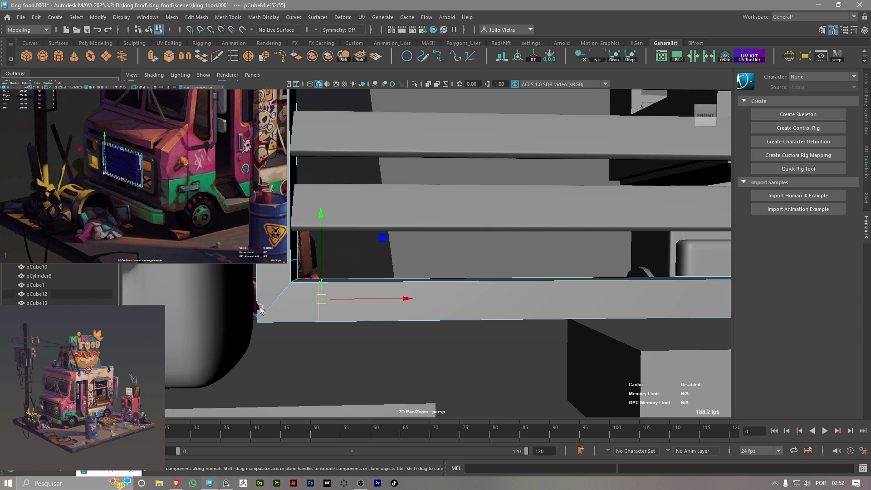
Slide the new loop left toward the corner, preview it smoothed, undo a stray edit and reselect the corner edge
drag(354, 298, 274, 266)
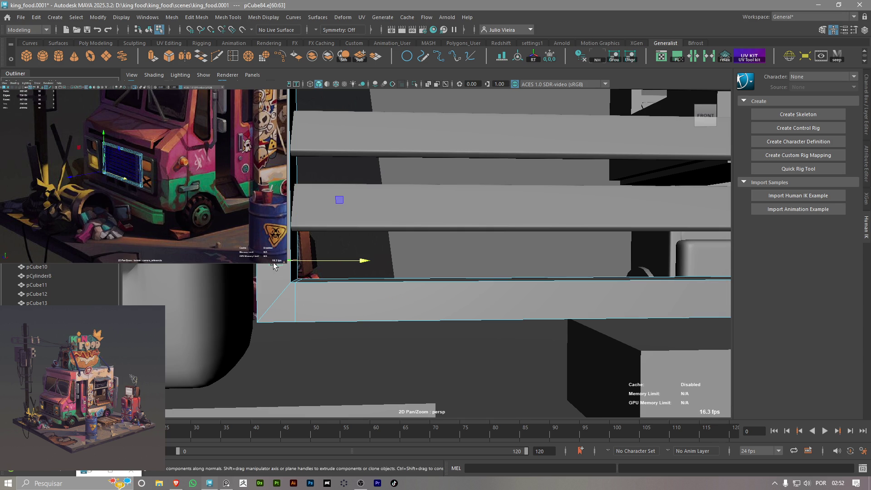
double_click(293, 266)
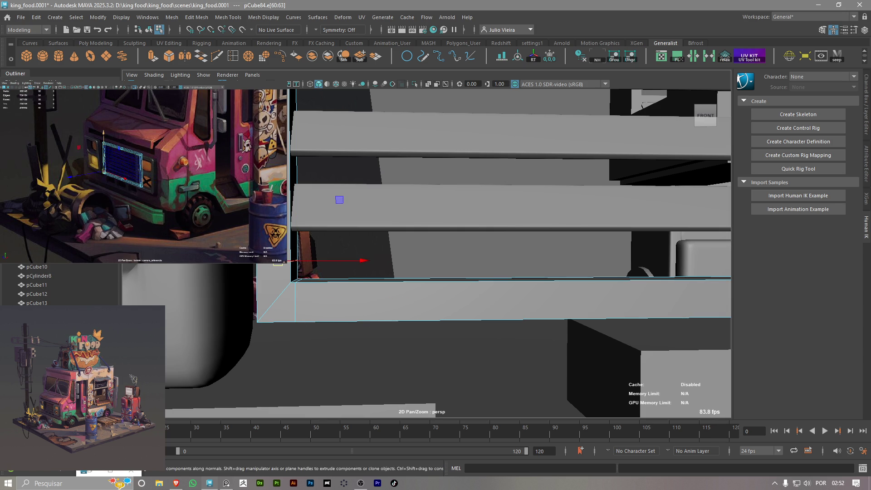
key(3)
key(1)
click(268, 312)
key(ctrl+z)
key(ctrl+z)
key(ctrl+z)
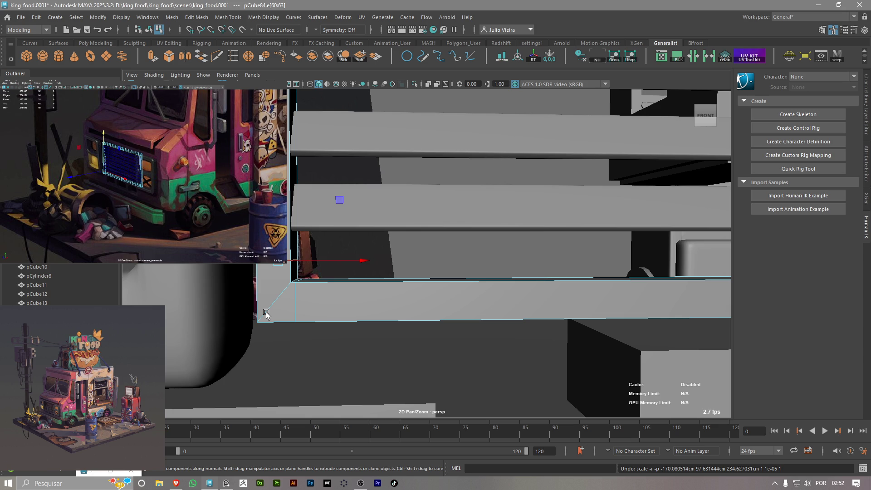
click(308, 318)
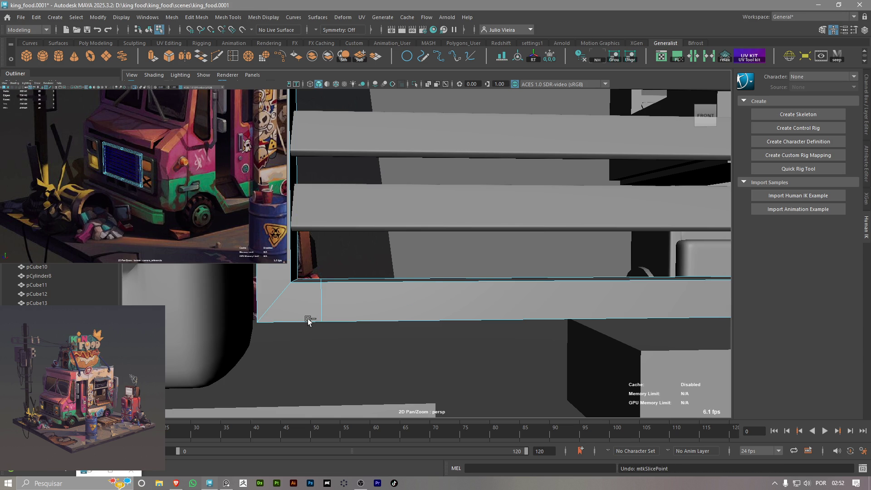
alt+drag(326, 297, 310, 259)
scroll(309, 259, up, 5)
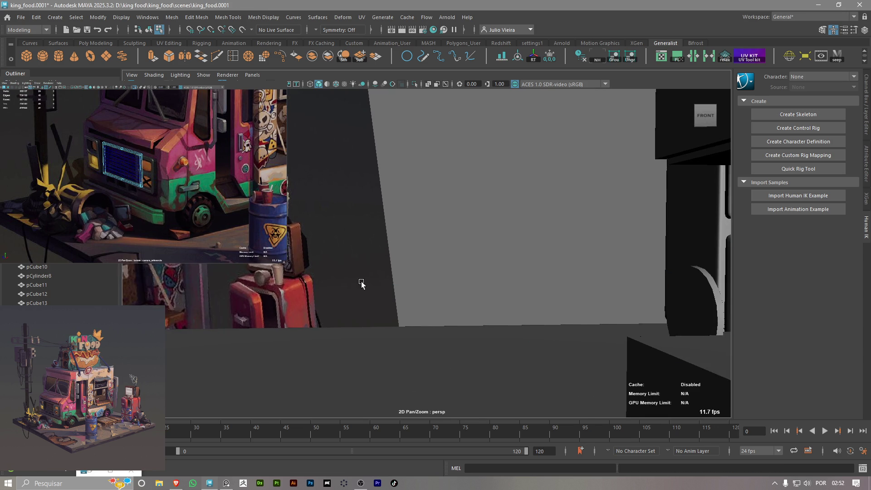
scroll(279, 274, down, 5)
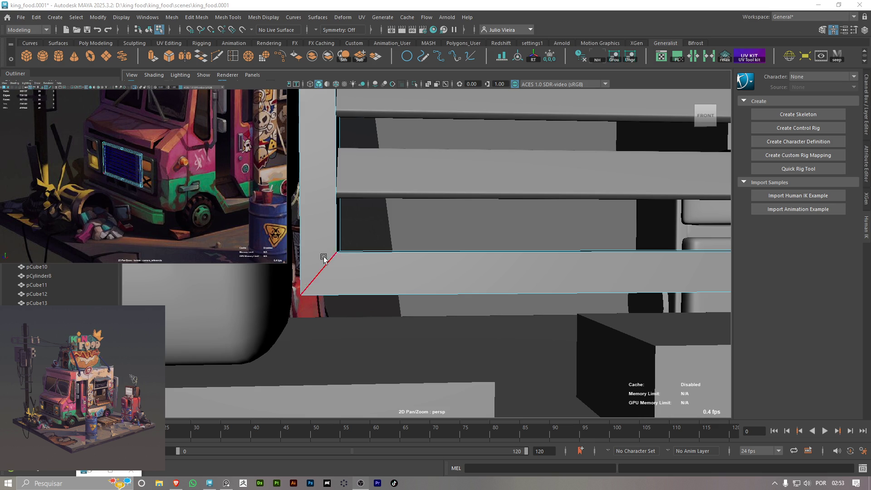
Cancel the unfinished cut, then select the bar's corner vertex and slide it along the bar's length
alt+middle_drag(354, 263, 302, 102)
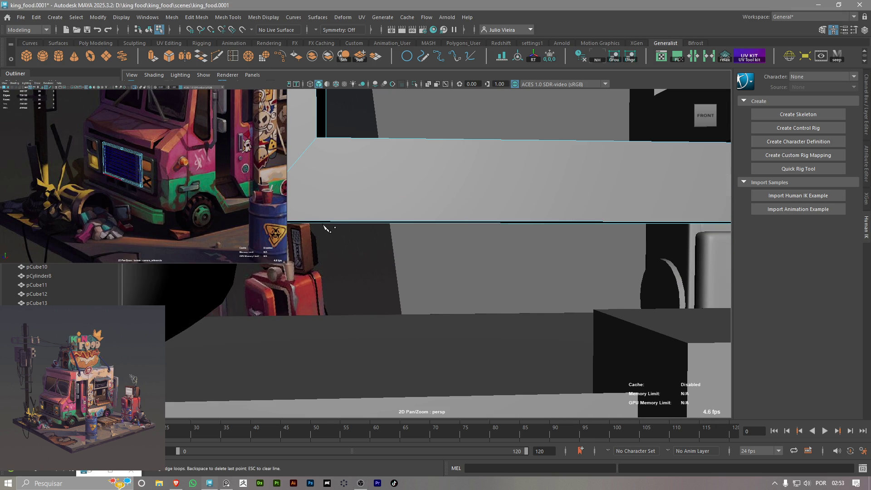
scroll(321, 218, up, 2)
scroll(321, 218, down, 2)
scroll(347, 170, down, 1)
scroll(350, 160, down, 1)
key(BackSpace)
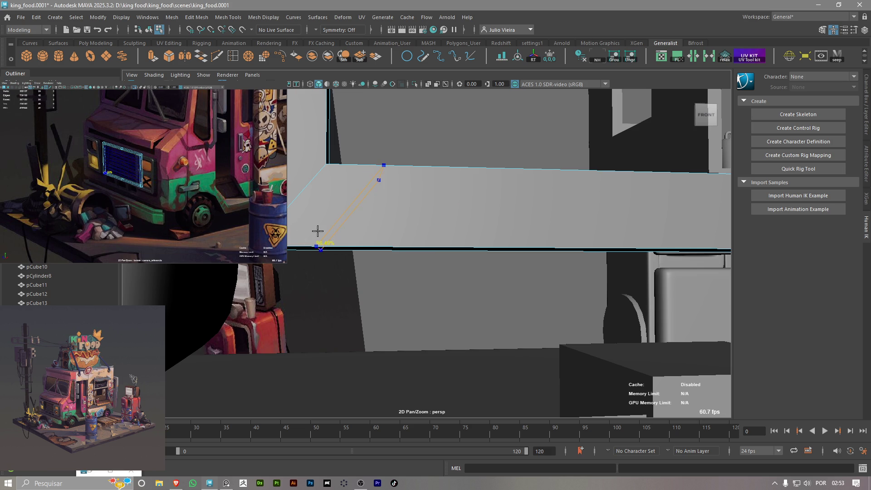
key(BackSpace)
scroll(334, 231, down, 2)
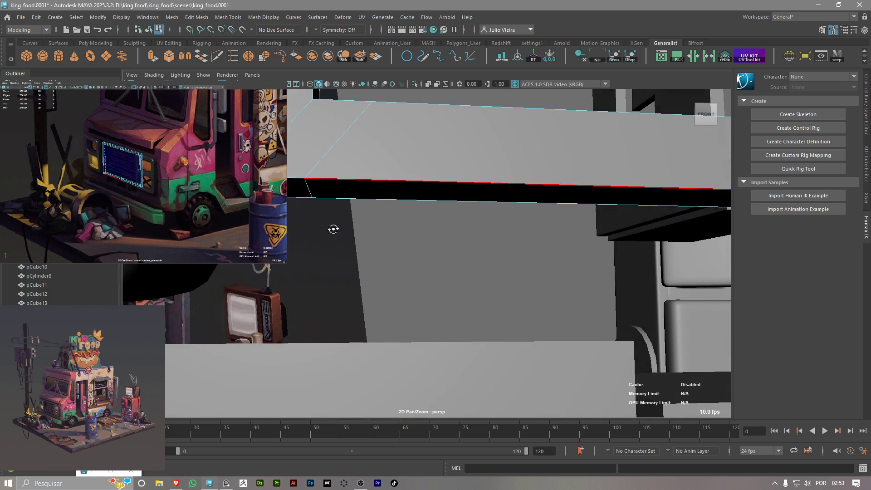
click(311, 180)
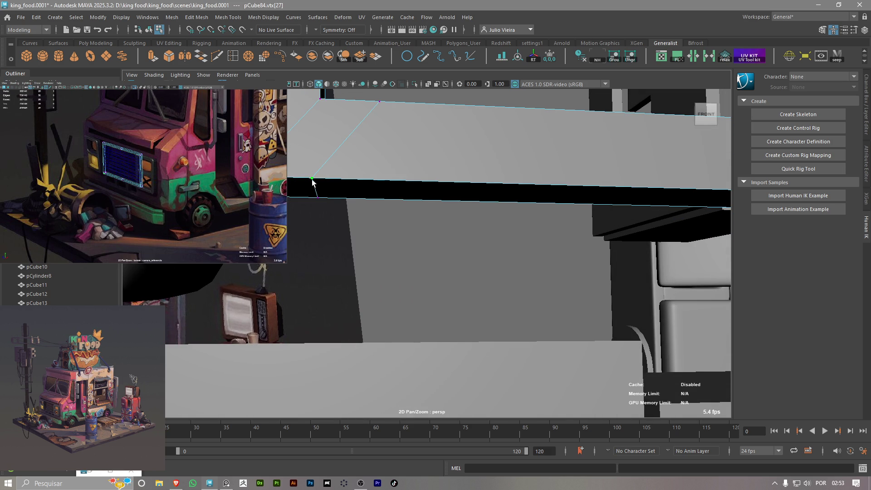
key(w)
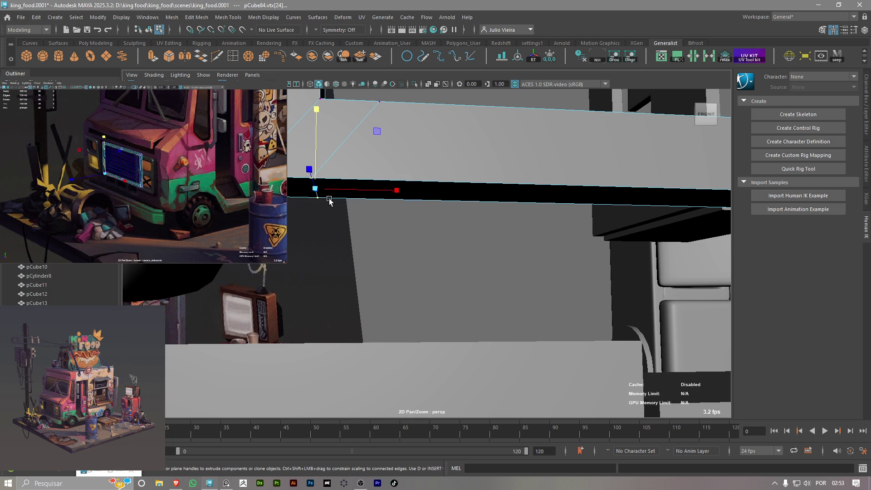
key(w)
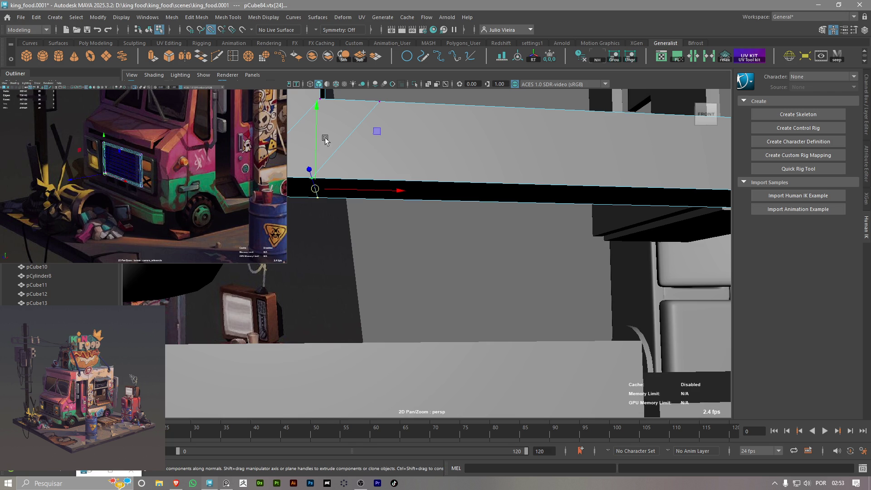
click(322, 181)
middle_drag(320, 102, 336, 203)
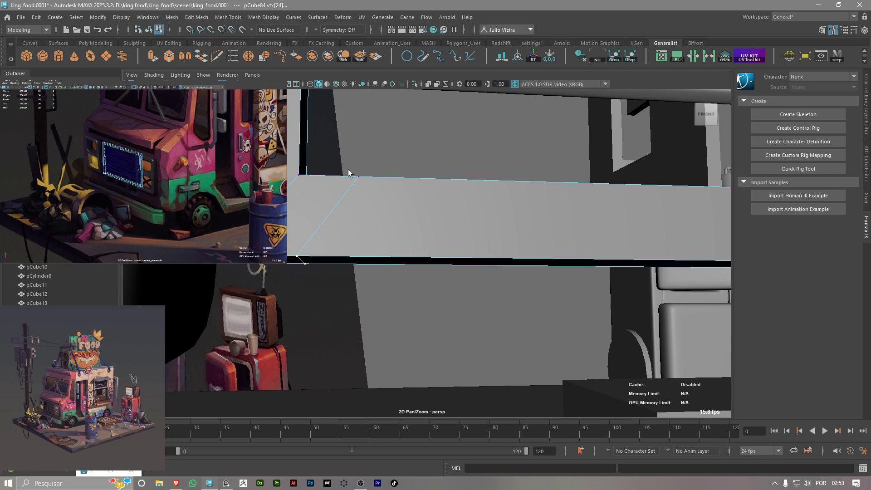
Cut a new edge from the panel's top vertex to its left edge with Multi-Cut and commit it
alt+drag(336, 201, 327, 189)
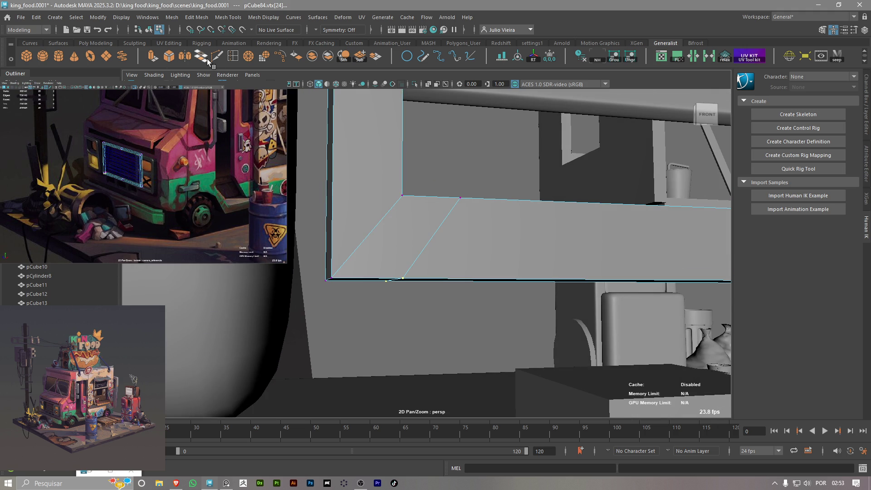
shift+right_drag(327, 189, 341, 169)
click(403, 129)
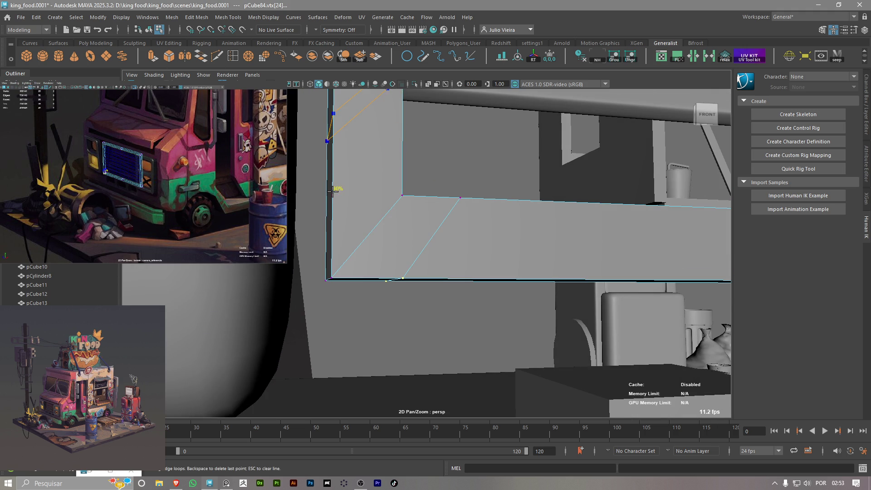
click(339, 190)
key(Return)
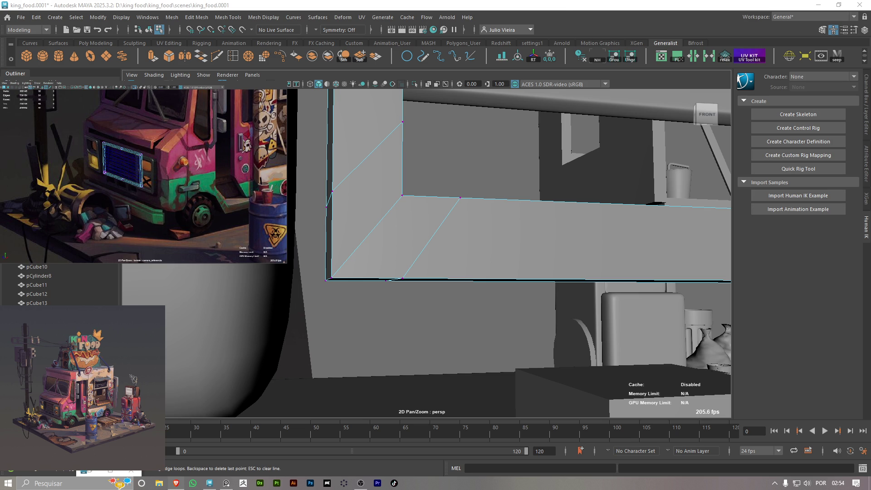
Switch over to the TikTok browser window
key(alt+Tab)
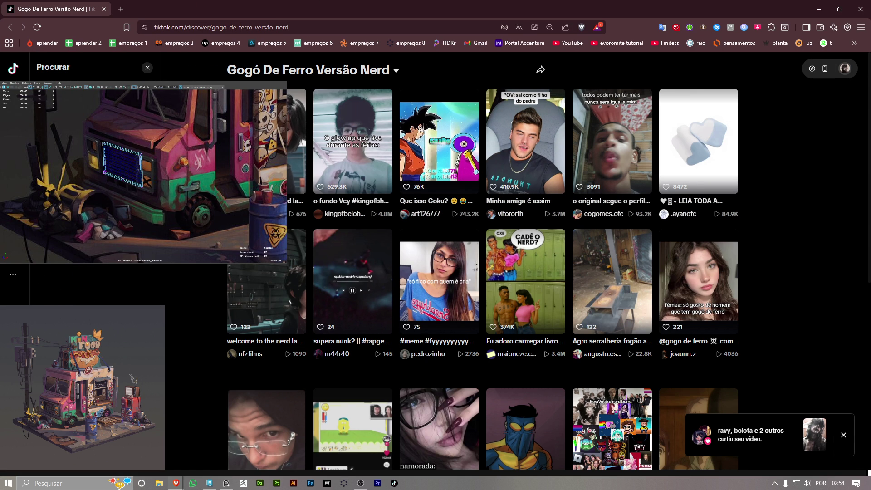
Run the 'gogo de ferro' search and open the 'gogo de ferro prime' video
key(Return)
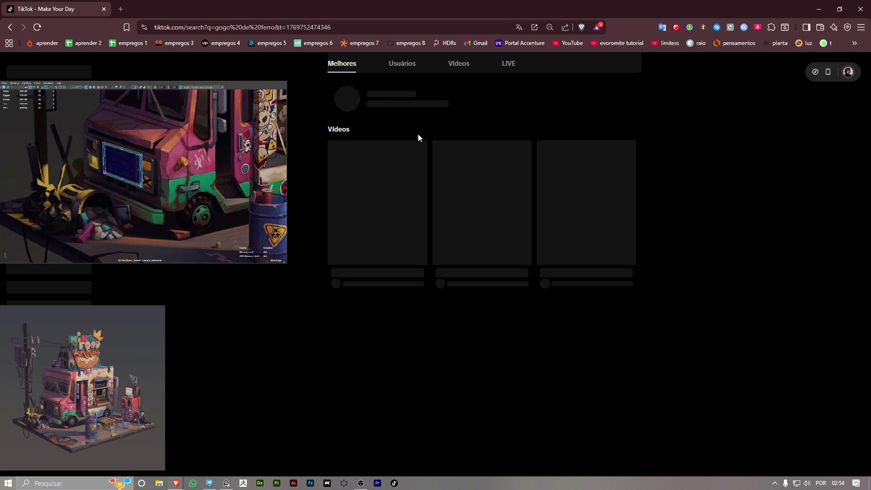
click(393, 368)
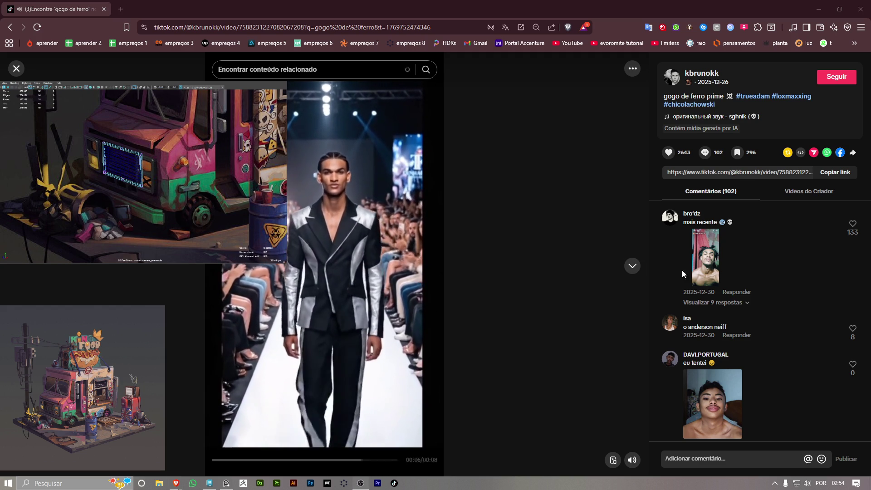
scroll(722, 378, down, 2)
scroll(721, 378, down, 3)
scroll(702, 303, down, 3)
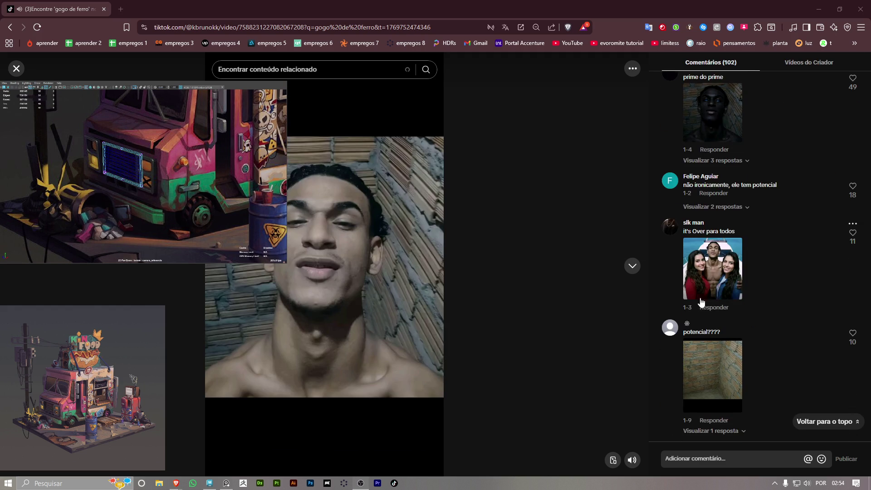
scroll(704, 300, down, 2)
scroll(708, 293, down, 2)
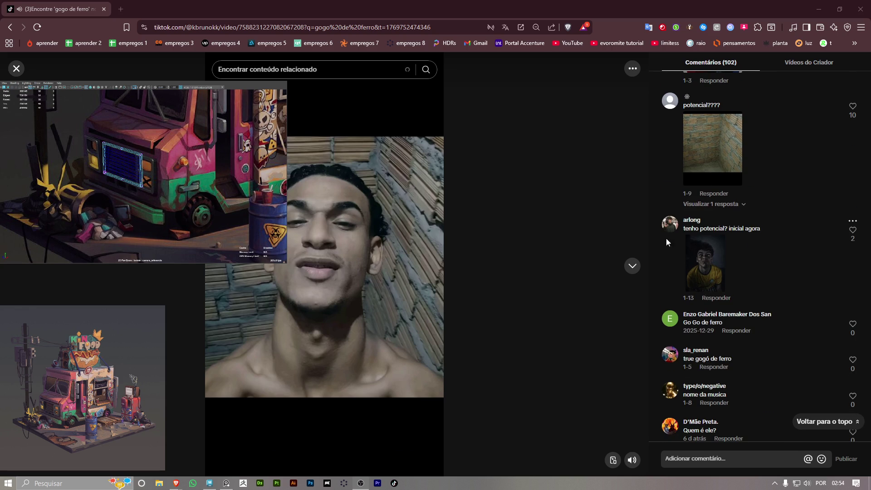
Advance through five more videos, close the viewer, and return to the Maya scene
click(632, 266)
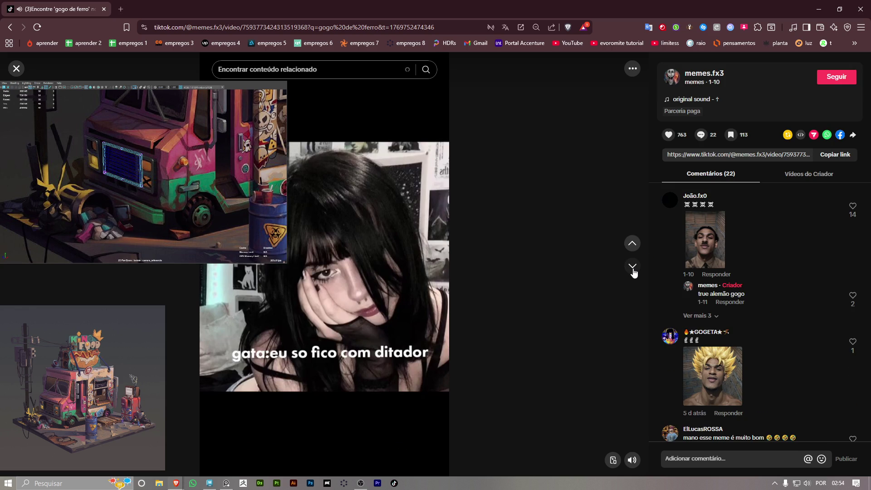
click(633, 271)
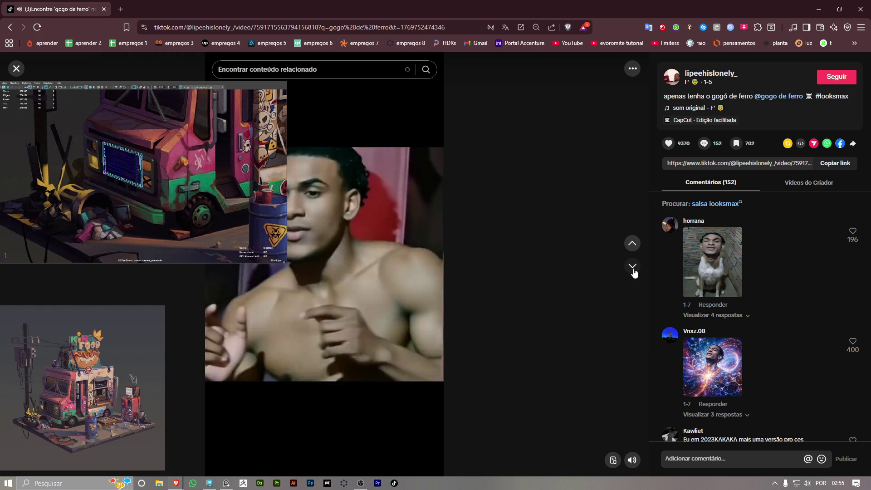
click(633, 271)
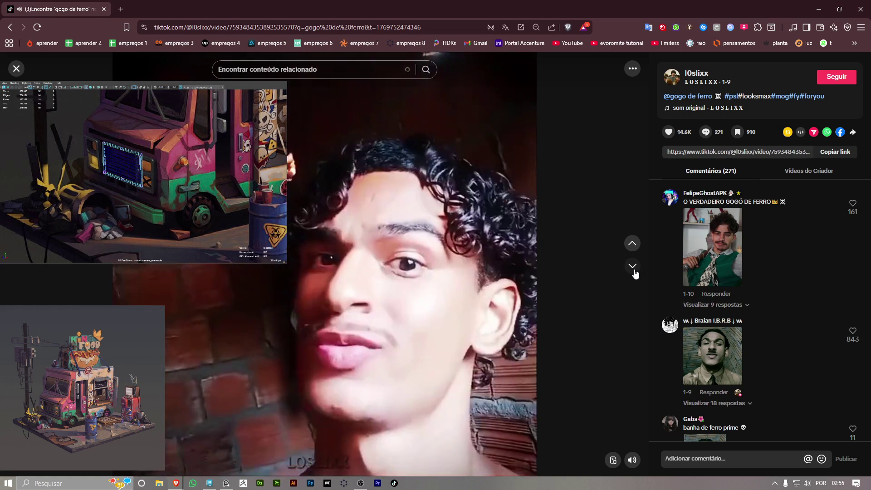
click(632, 266)
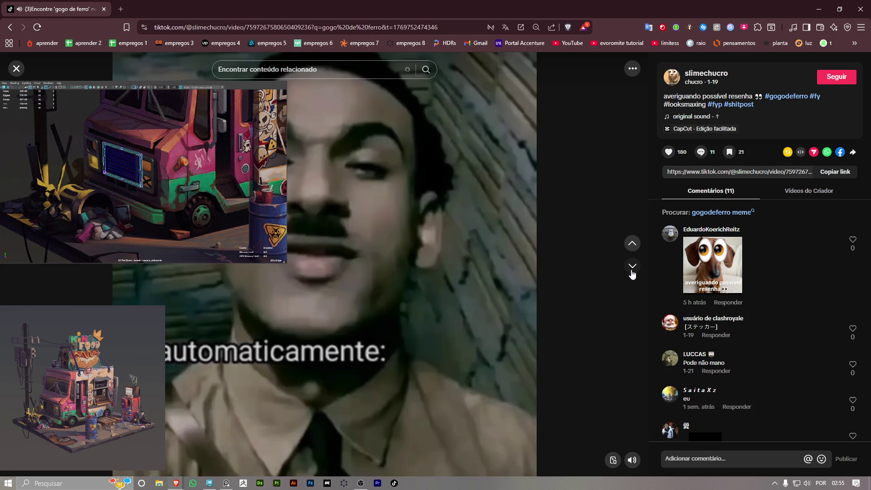
click(632, 272)
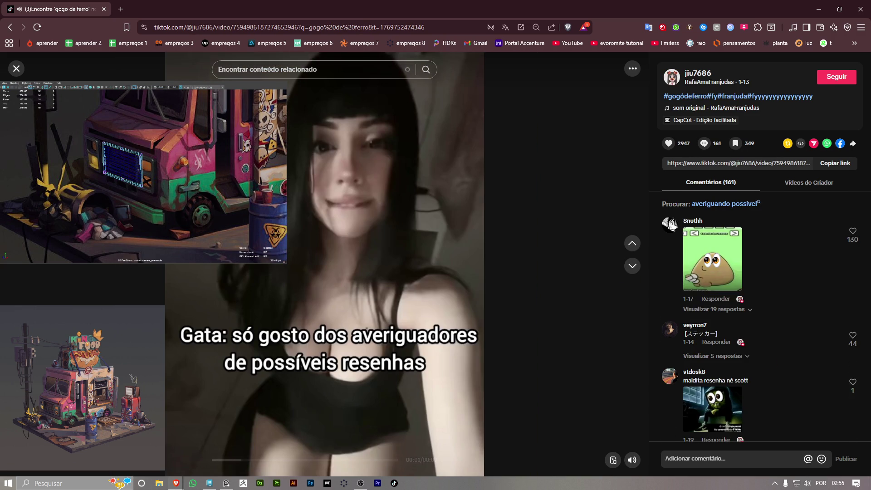
mouse_move(324, 285)
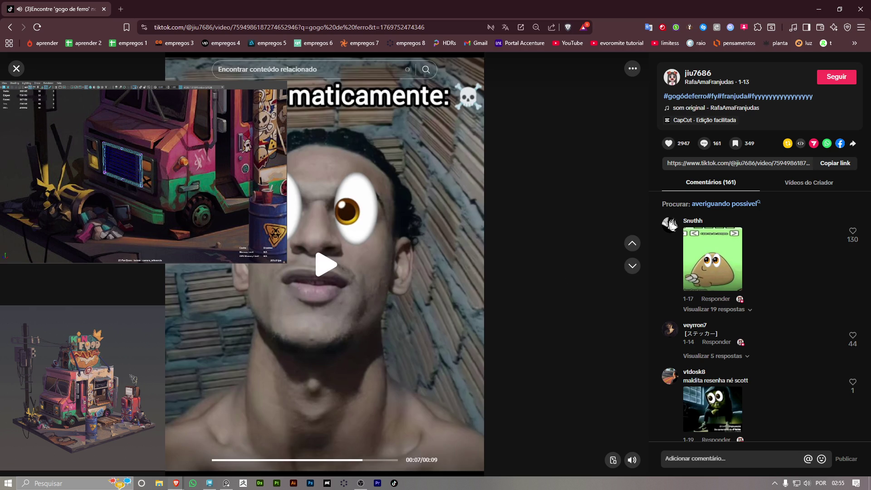
click(16, 70)
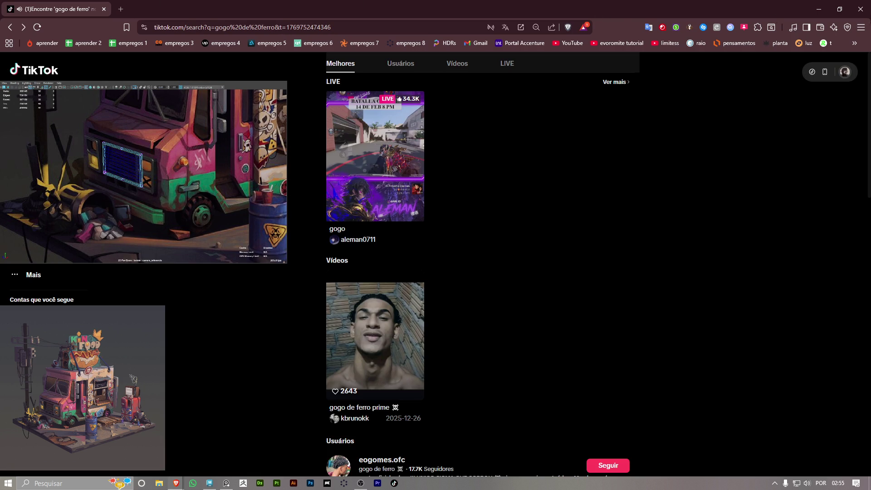
key(alt+Tab)
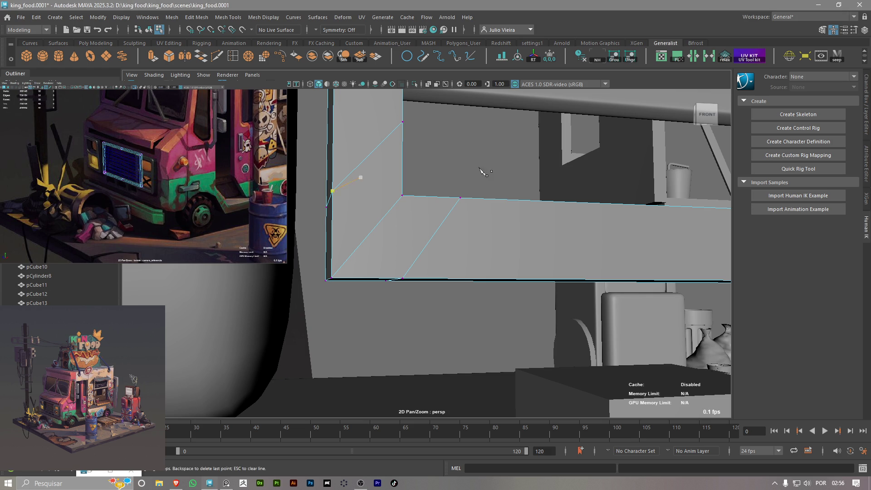
Select the edges along the panel opening and switch to vertex selection
click(460, 198)
scroll(436, 252, up, 3)
scroll(373, 253, down, 3)
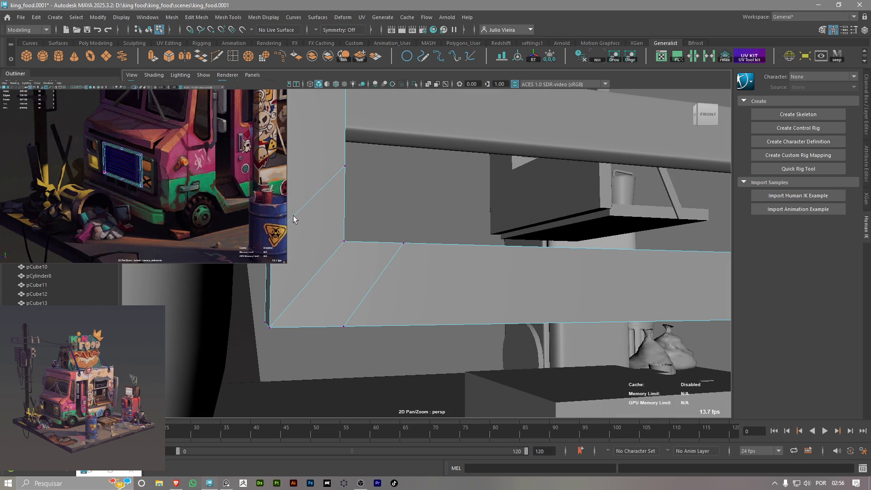
right_drag(293, 216, 294, 197)
key(w)
scroll(304, 181, up, 3)
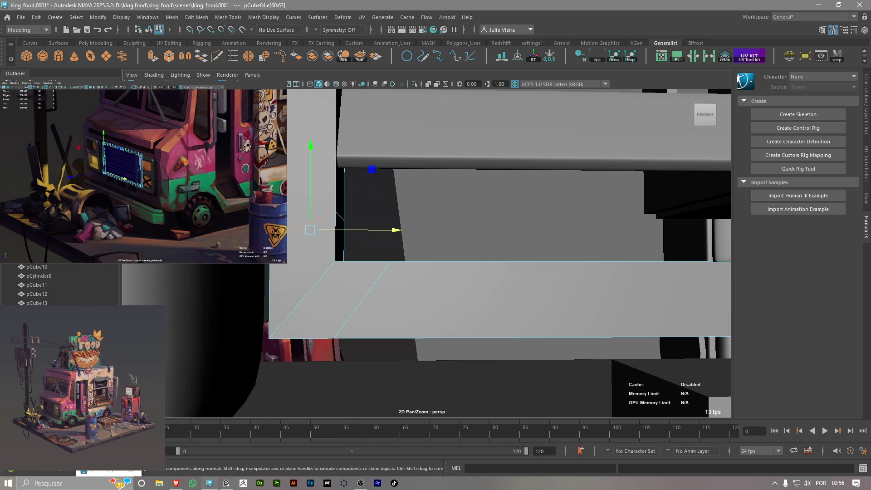
scroll(293, 257, up, 2)
key(g)
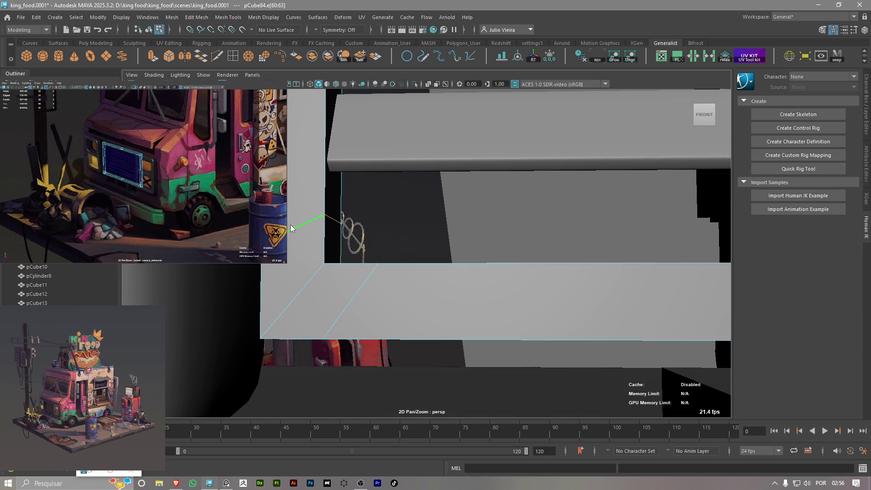
right_drag(291, 228, 293, 205)
scroll(293, 205, up, 2)
right_click(174, 264)
right_drag(169, 264, 169, 239)
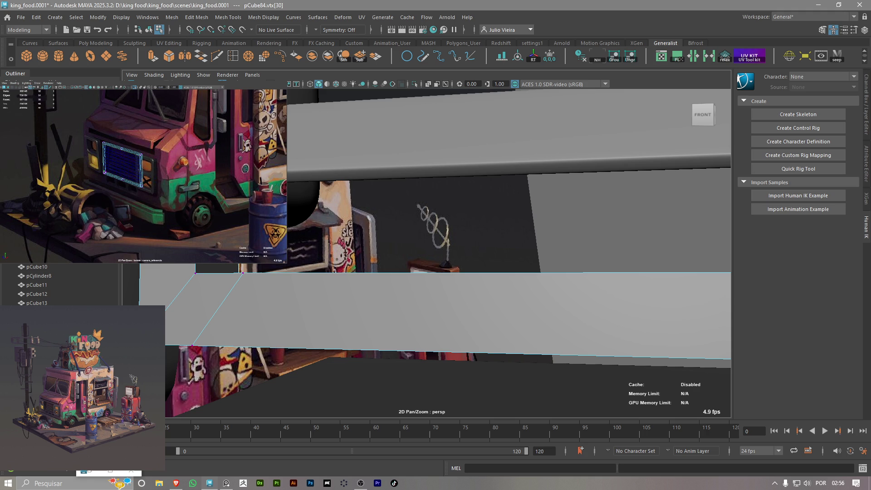
Lower the panel's two inner corner vertices vertically until level with the plate corner vertex
alt+drag(196, 273, 139, 293)
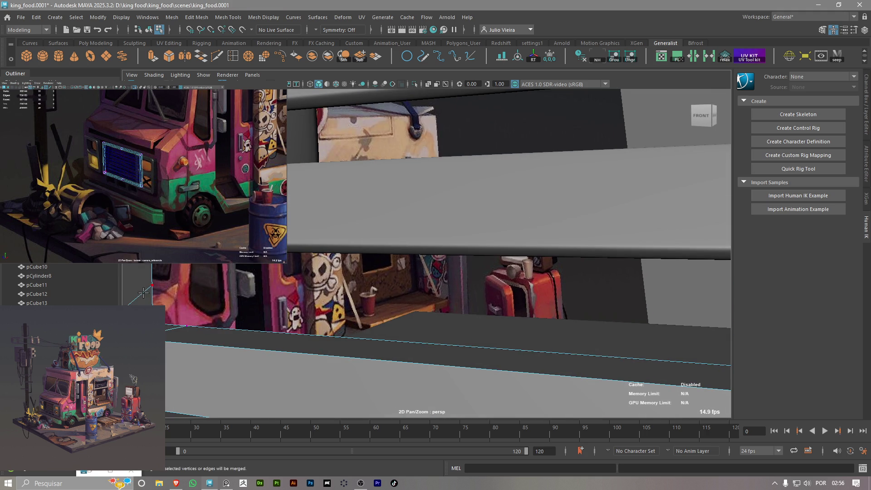
mouse_move(179, 330)
alt+mouse_down()
mouse_move(197, 314)
mouse_move(318, 280)
alt+mouse_up()
alt+drag(265, 275, 436, 297)
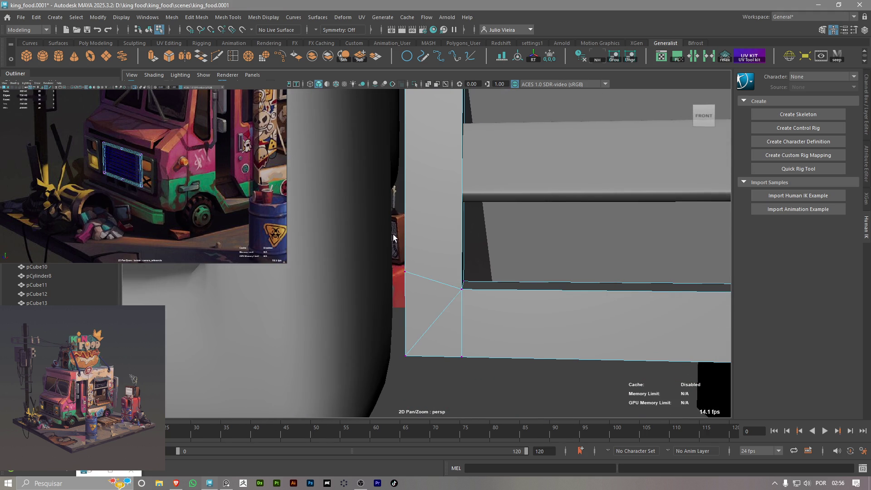
alt+drag(394, 237, 469, 221)
right_drag(481, 206, 448, 211)
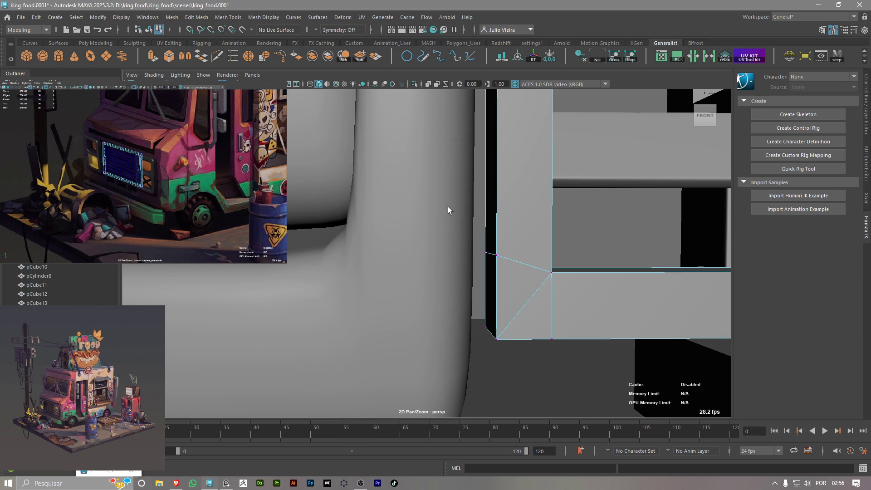
drag(477, 233, 509, 266)
click(489, 234)
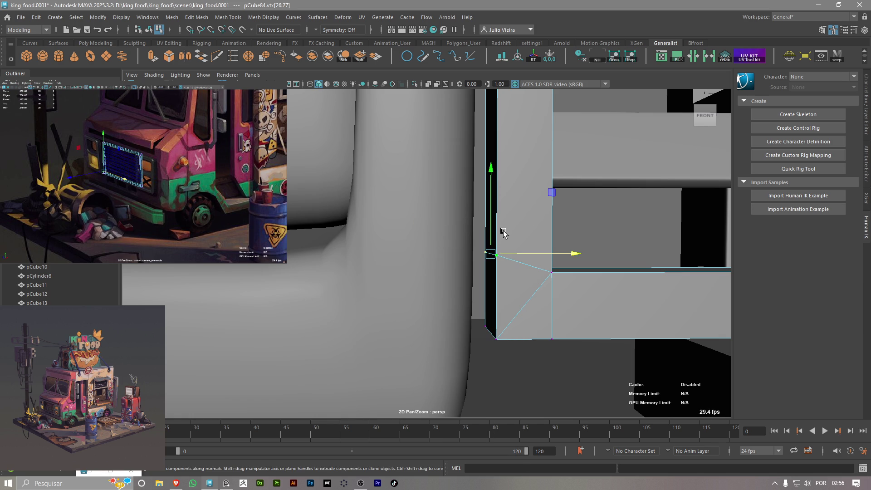
middle_drag(508, 230, 555, 273)
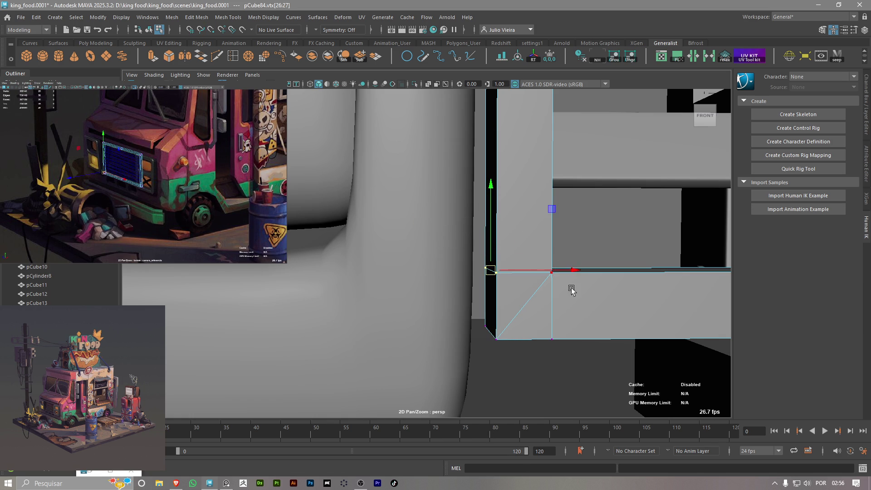
scroll(537, 315, up, 5)
alt+middle_drag(566, 323, 402, 268)
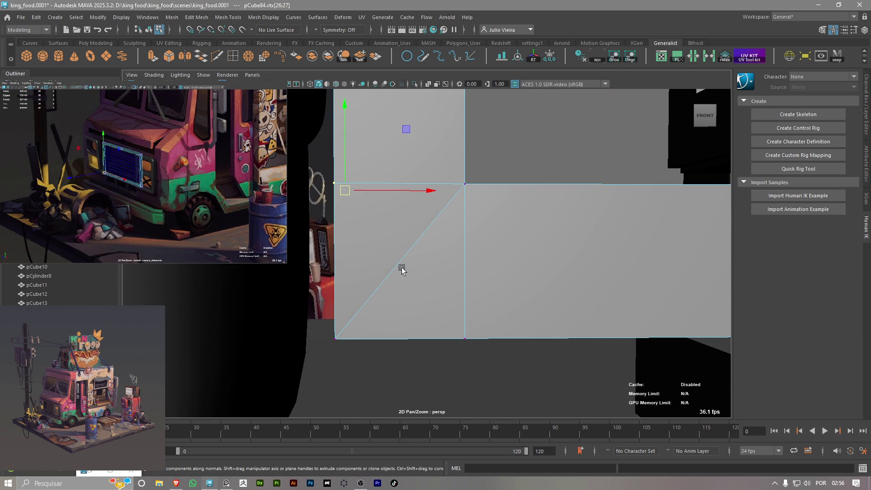
right_drag(401, 268, 359, 204)
Cut a vertex onto the diagonal edge, merge the vertices, and delete the leftover diagonal edge
click(219, 56)
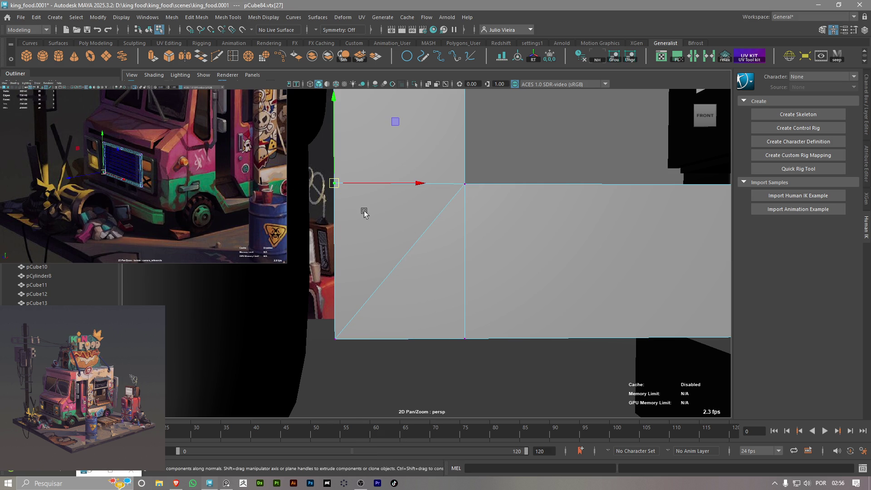
click(404, 258)
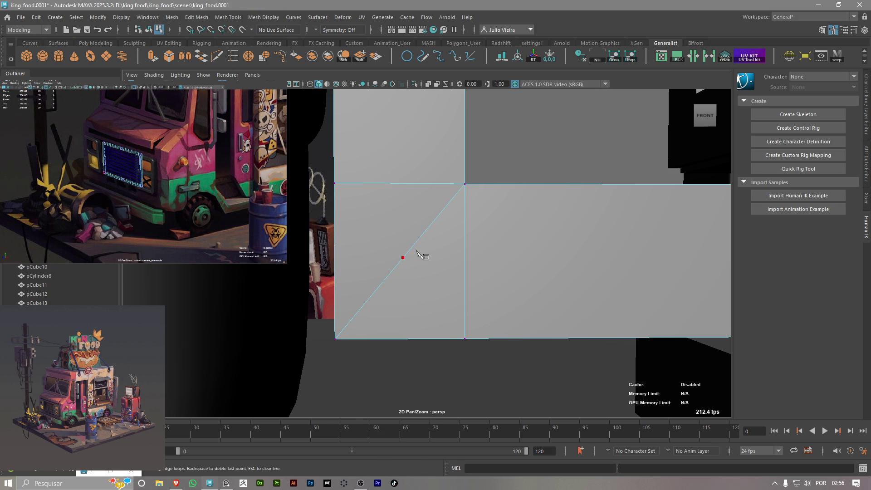
key(Return)
key(w)
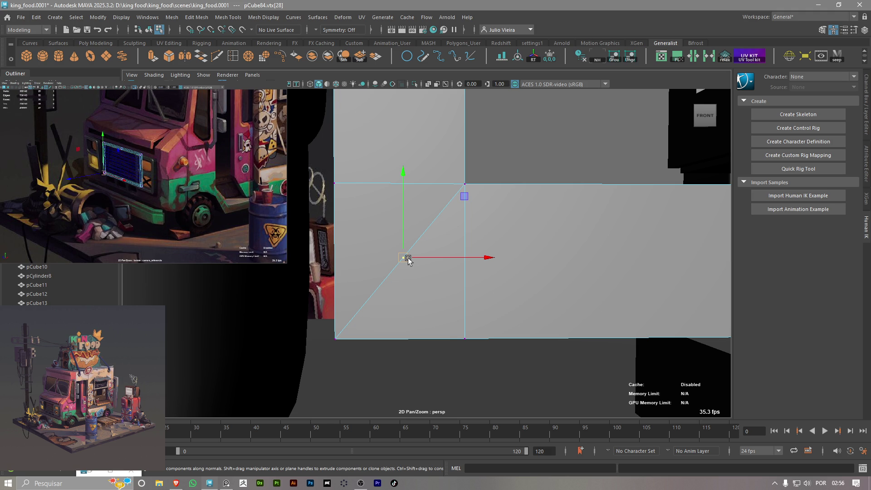
mouse_move(407, 260)
right_down()
mouse_move(406, 271)
mouse_move(405, 179)
right_up()
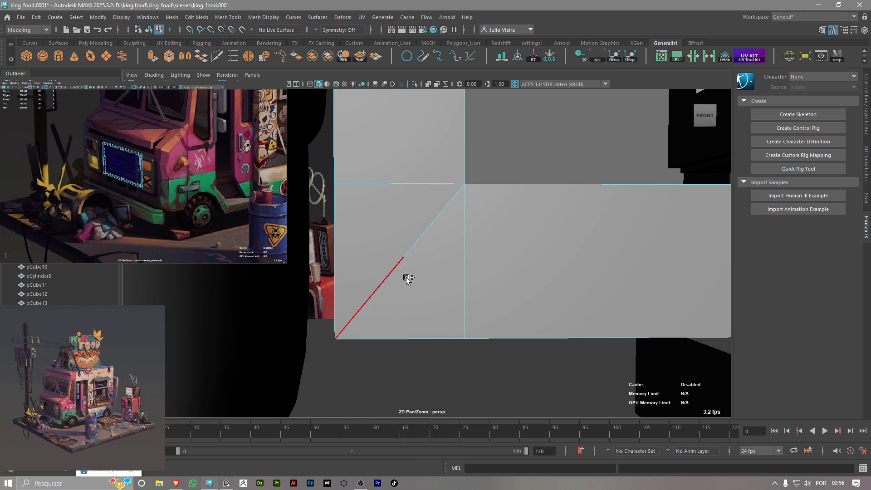
shift+right_drag(408, 278, 403, 182)
click(405, 258)
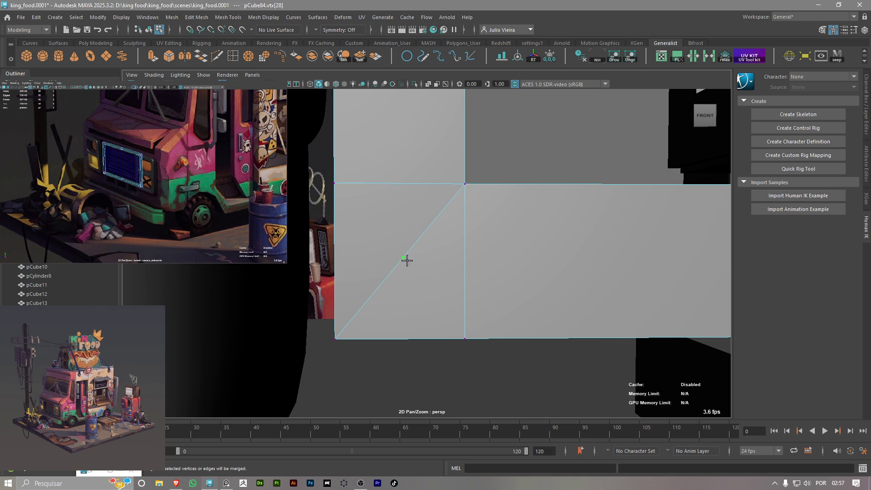
right_drag(402, 252, 337, 187)
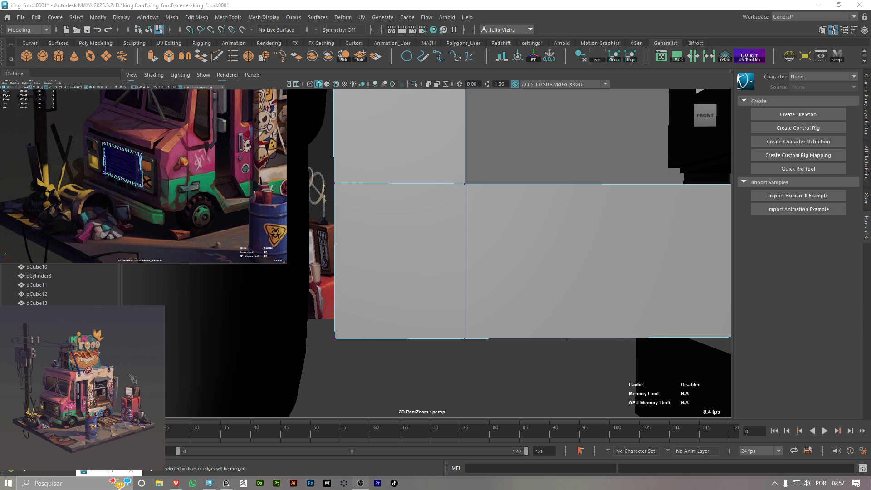
scroll(386, 297, down, 5)
Merge the overlapping corner vertices behind the grille and centre the view on the result
alt+drag(386, 298, 314, 287)
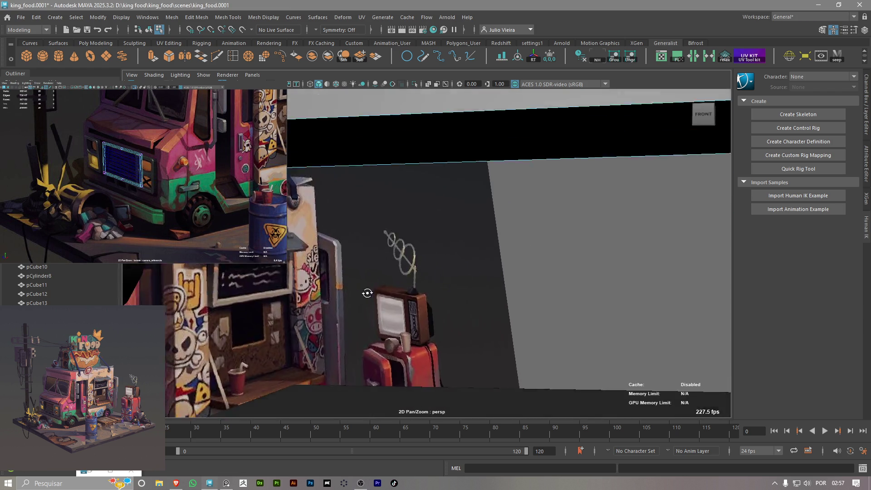
scroll(314, 286, up, 5)
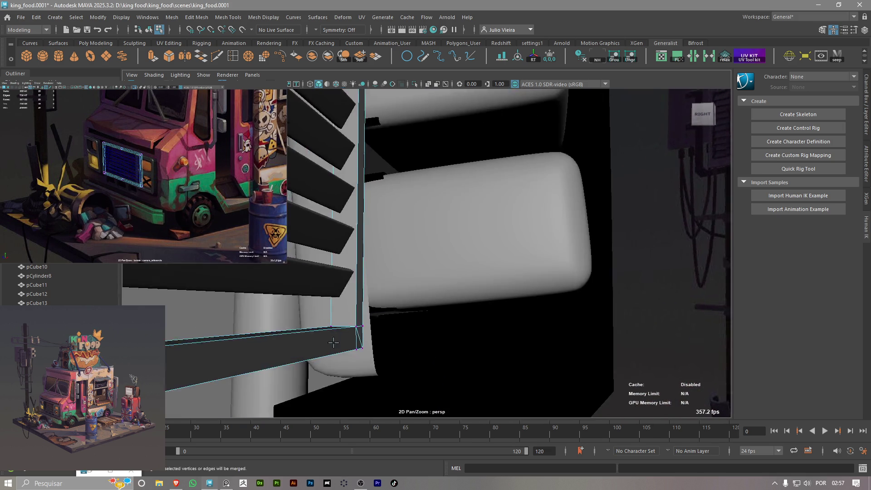
alt+middle_drag(309, 255, 297, 285)
alt+drag(297, 286, 345, 262)
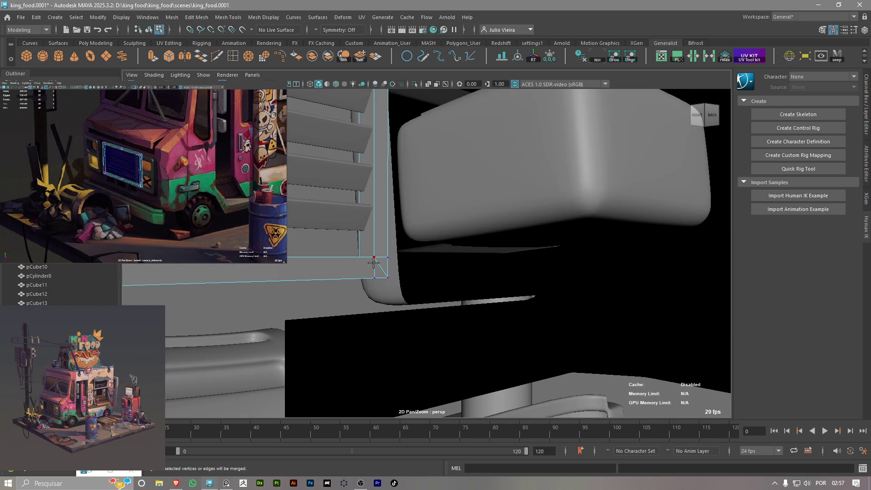
scroll(373, 262, up, 3)
mouse_move(334, 256)
alt+mouse_down()
mouse_move(414, 267)
mouse_move(350, 254)
alt+mouse_up()
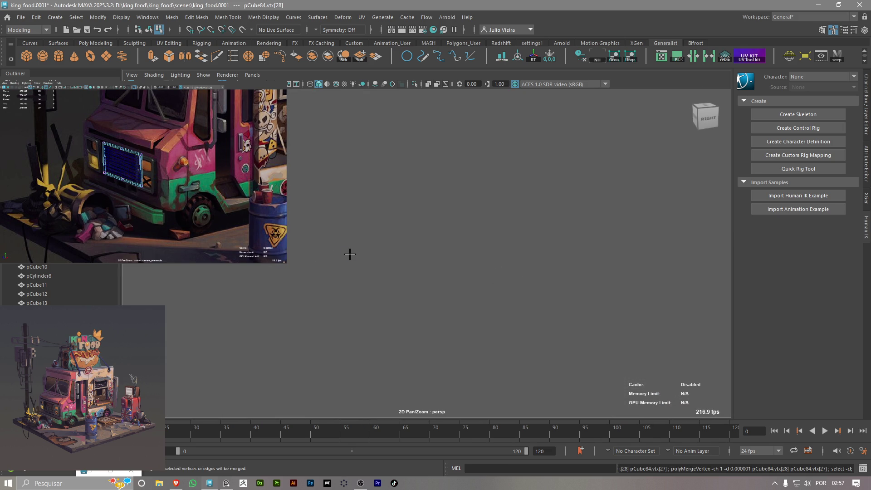
key(f)
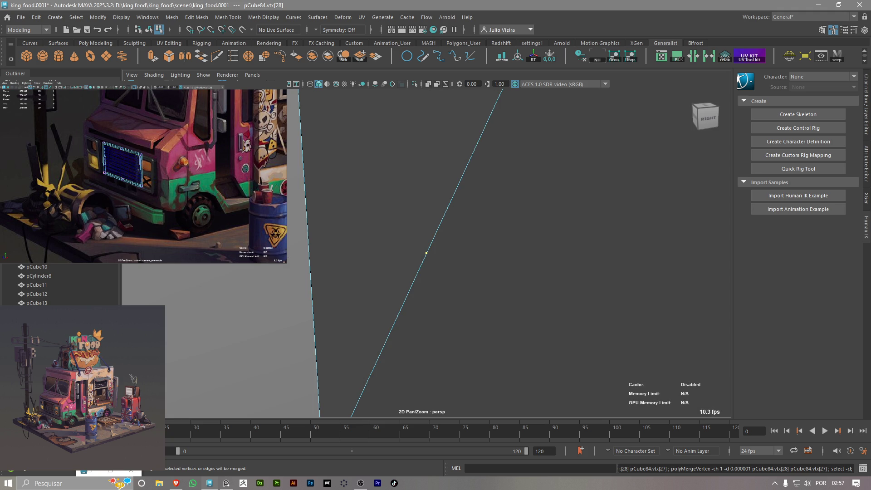
Target-weld the frame's upper-left corner vertex onto its neighbour
alt+right_drag(468, 259, 420, 264)
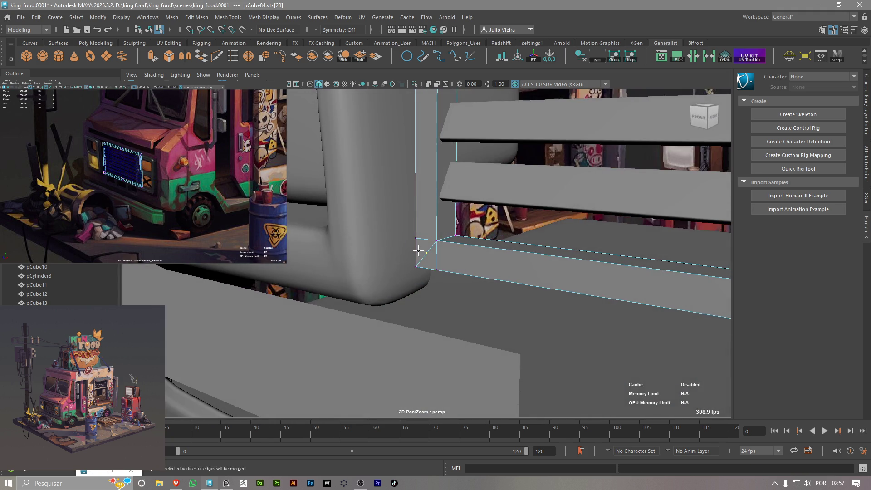
alt+drag(418, 249, 491, 307)
alt+right_drag(491, 307, 438, 284)
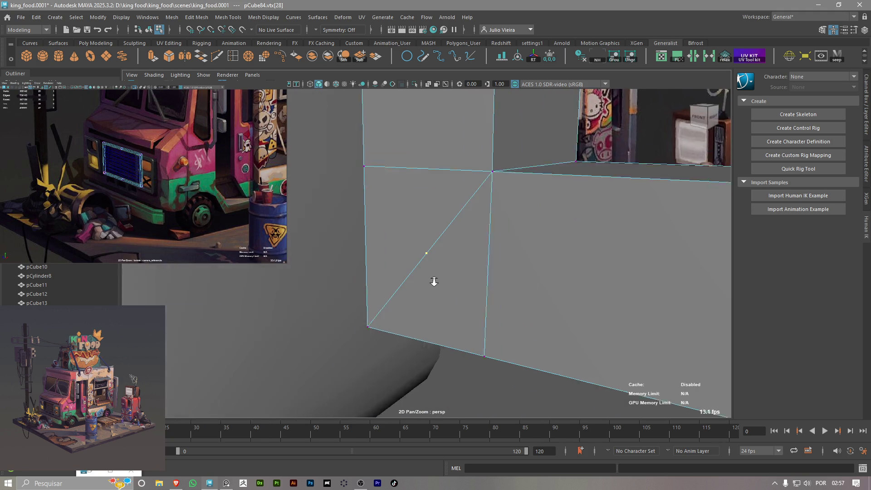
mouse_move(391, 204)
mouse_down()
mouse_move(424, 249)
mouse_move(381, 226)
mouse_move(334, 223)
mouse_up()
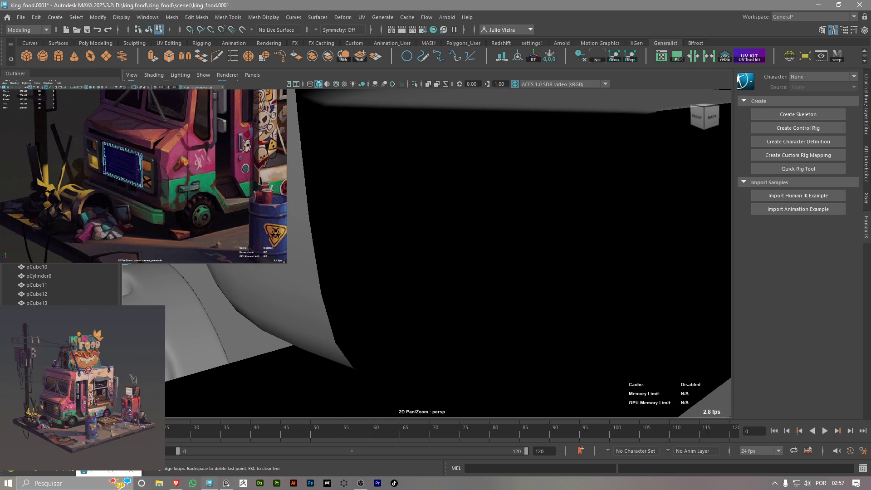
Target-weld another corner vertex onto its adjacent vertex and inspect the grille and plate edge
key(Escape)
scroll(448, 253, down, 3)
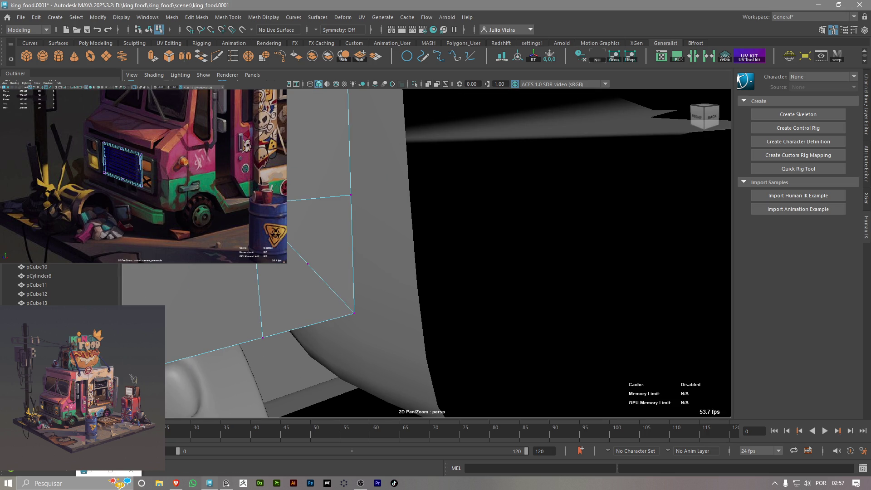
shift+right_drag(311, 246, 307, 226)
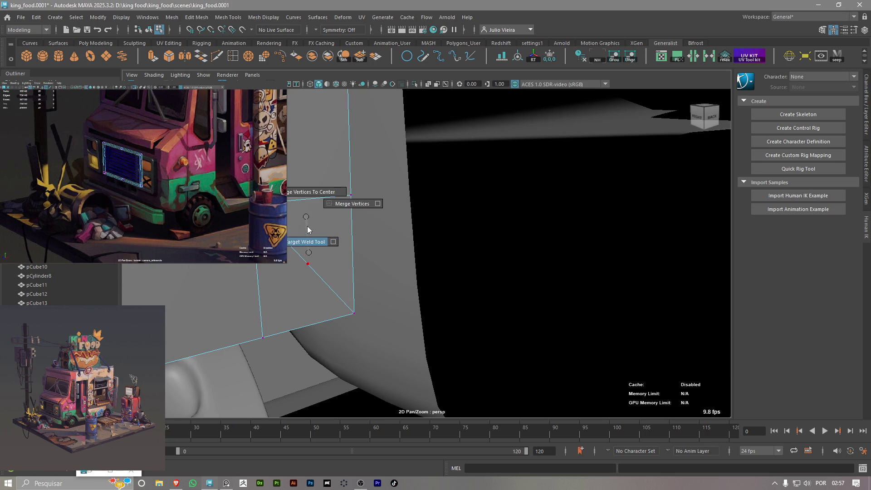
drag(350, 196, 287, 202)
alt+middle_drag(305, 243, 372, 228)
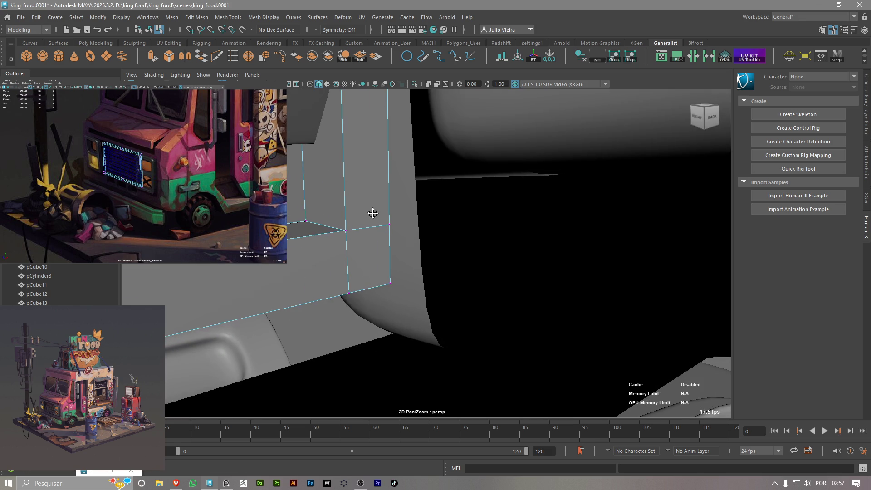
mouse_move(371, 228)
alt+mouse_down()
mouse_move(375, 350)
mouse_move(365, 164)
mouse_move(323, 156)
mouse_move(311, 239)
mouse_move(257, 264)
alt+mouse_up()
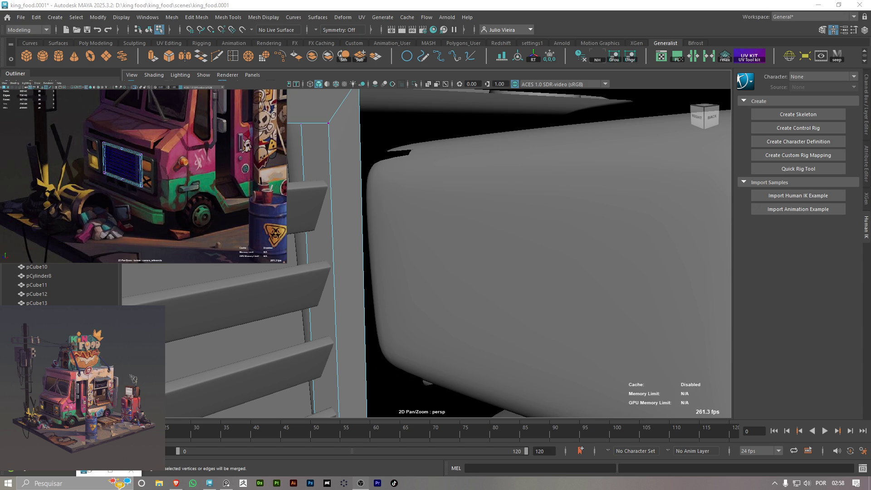
alt+drag(257, 265, 231, 204)
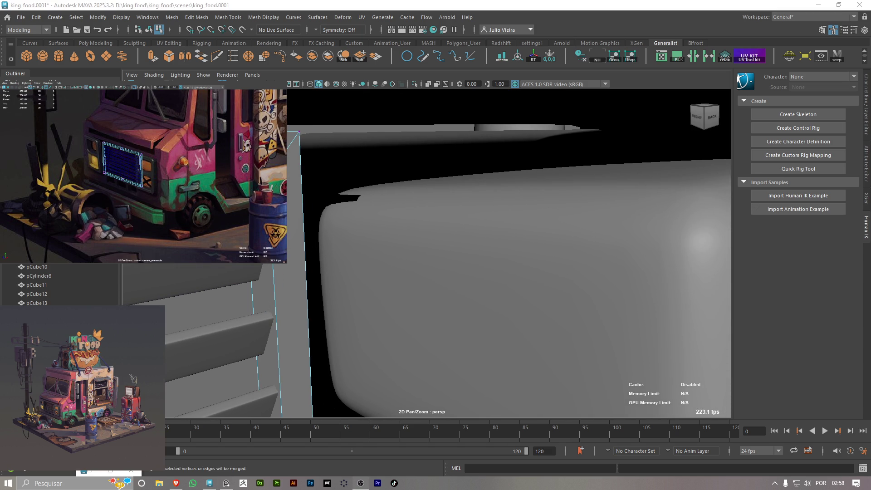
mouse_move(287, 205)
alt+mouse_down()
mouse_move(298, 191)
mouse_move(325, 210)
alt+mouse_up()
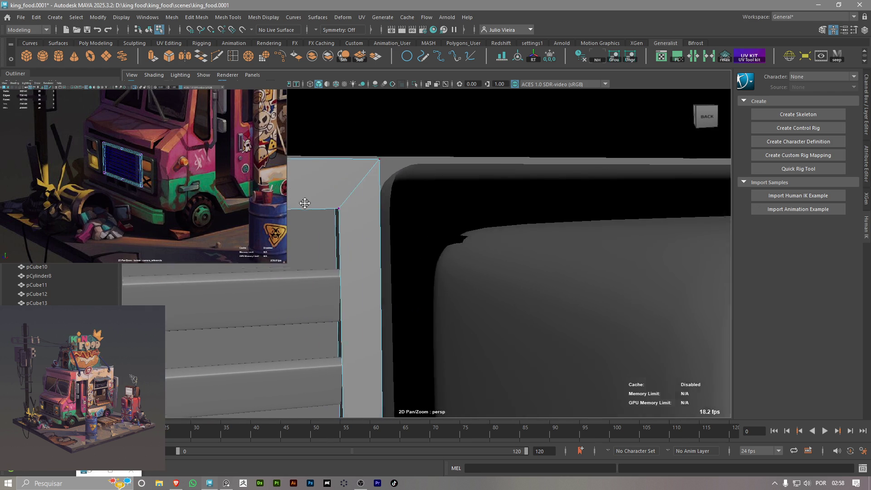
Cut a new edge across the frame corner and move the resulting edge loop upward
click(220, 57)
key(Return)
key(w)
right_drag(385, 205, 383, 191)
double_click(370, 356)
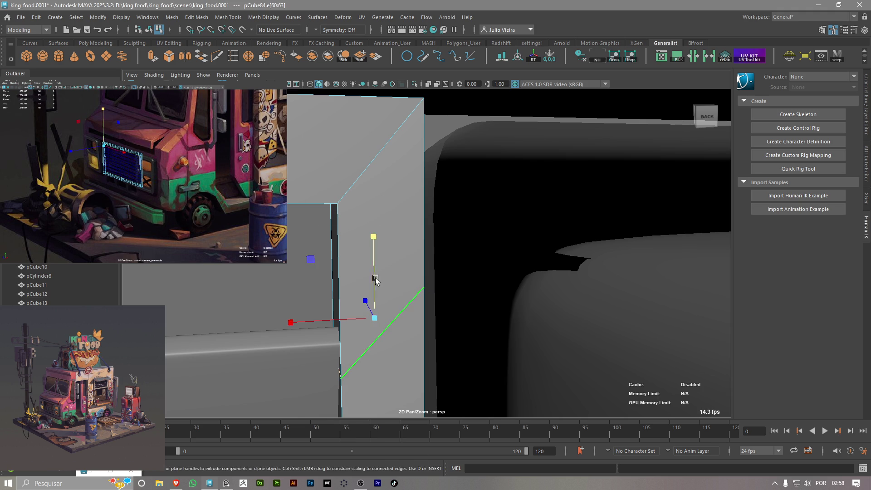
mouse_move(385, 317)
shift+mouse_down()
mouse_move(367, 218)
mouse_move(364, 241)
shift+mouse_up()
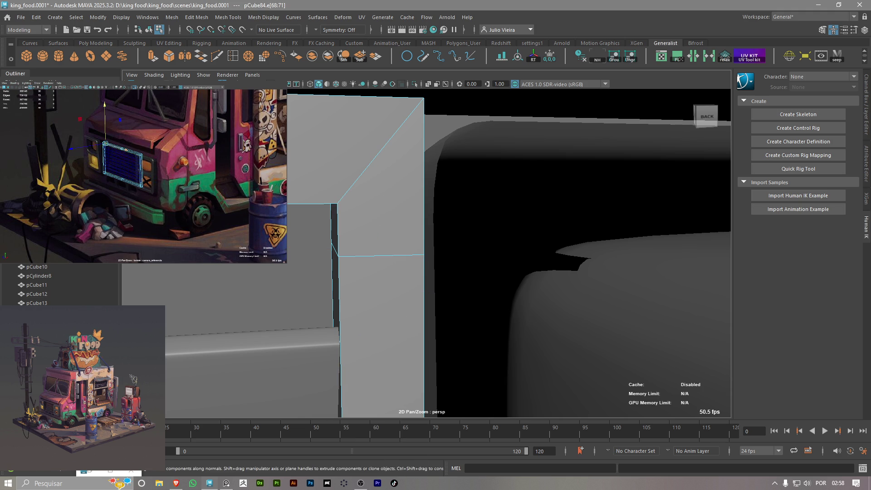
key(w)
key(q)
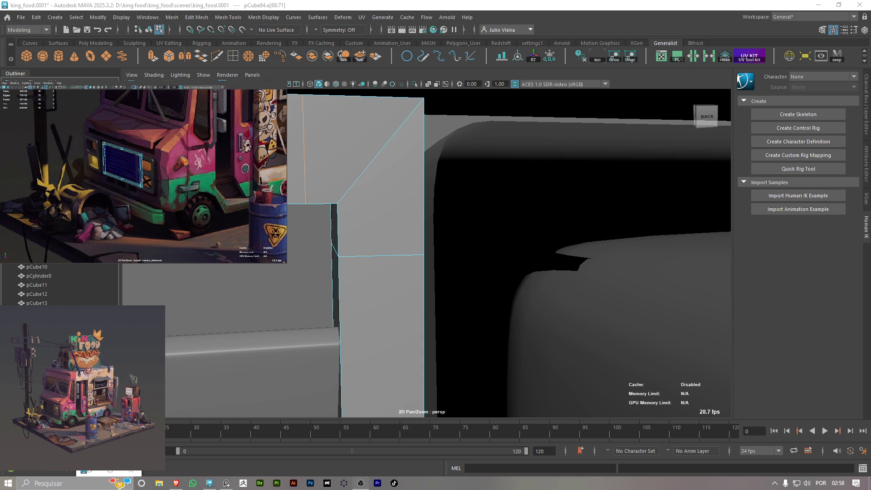
Merge the frame's corner vertex onto the inner corner vertex
alt+drag(399, 218, 376, 193)
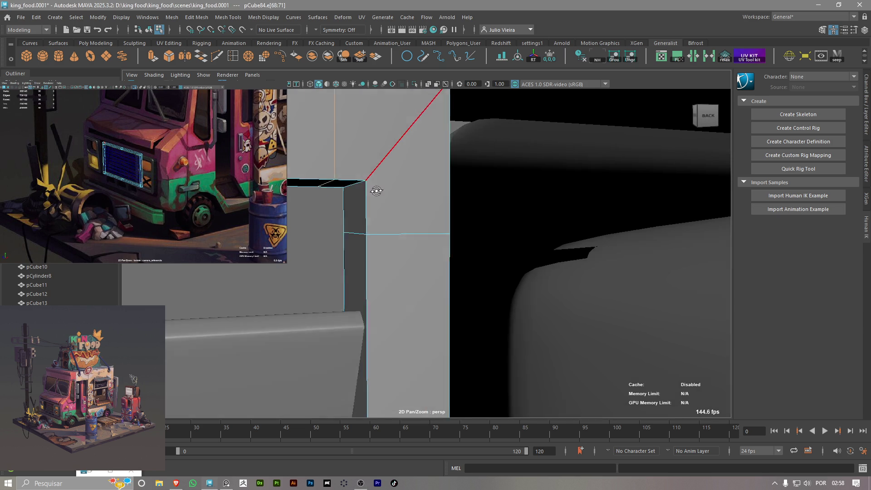
right_drag(376, 194, 320, 196)
click(386, 230)
mouse_move(386, 230)
shift+right_down()
mouse_move(387, 200)
mouse_move(379, 220)
shift+right_up()
drag(353, 227, 354, 182)
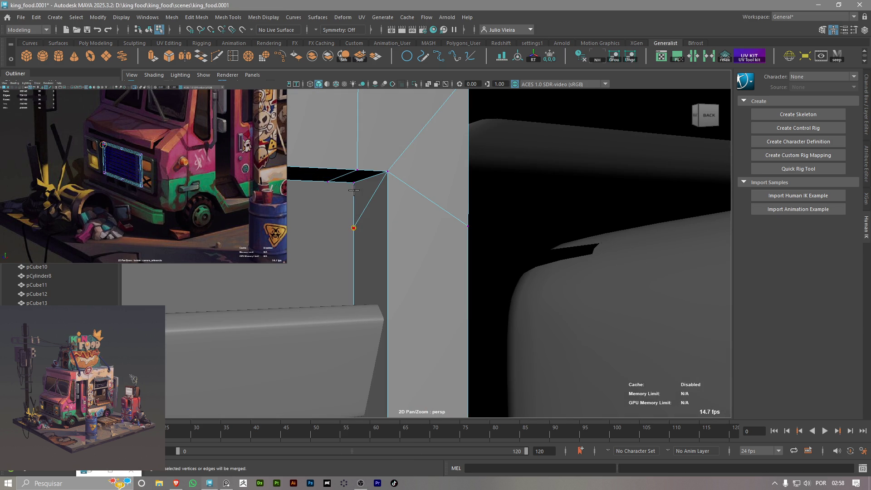
mouse_move(351, 184)
alt+mouse_down()
mouse_move(396, 186)
mouse_move(401, 250)
mouse_move(361, 247)
mouse_move(377, 239)
mouse_move(384, 255)
alt+mouse_up()
Vertex-snap the short top edge onto the corner, raise the inner edge to remove the diagonal, and merge the vertices
right_click(374, 206)
right_drag(370, 200, 369, 198)
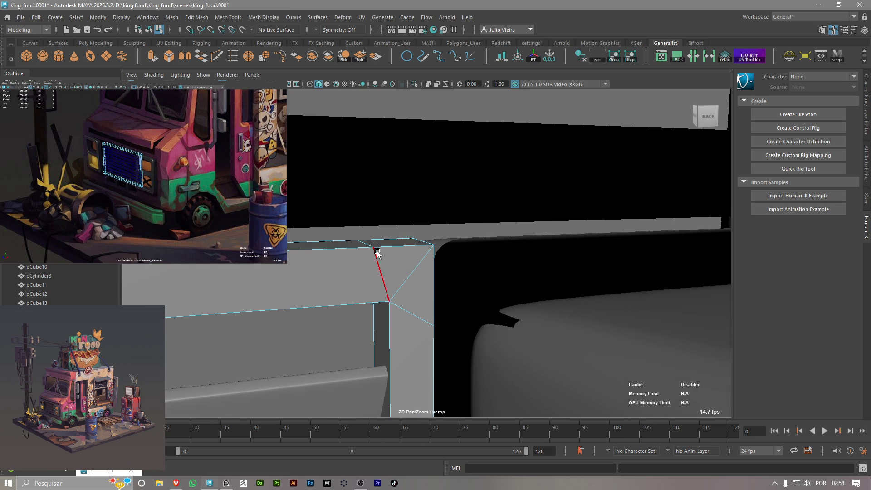
click(365, 242)
key(v)
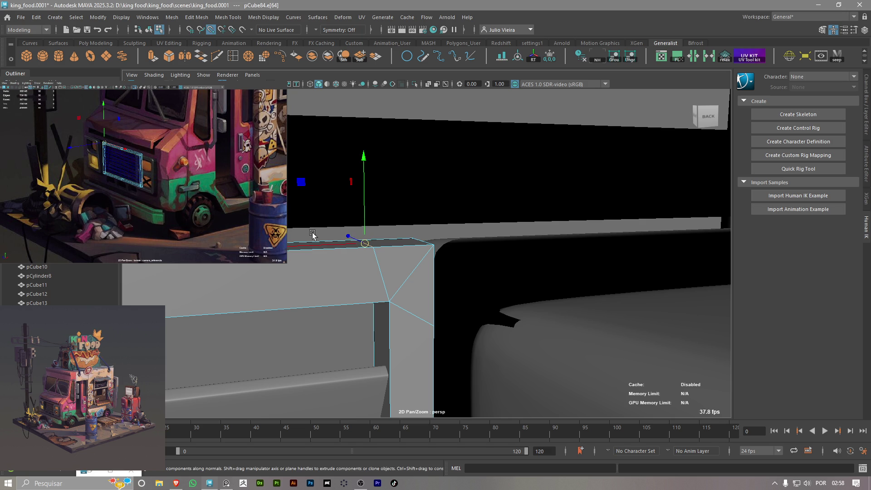
mouse_move(327, 244)
mouse_down()
mouse_move(429, 325)
mouse_move(379, 323)
mouse_up()
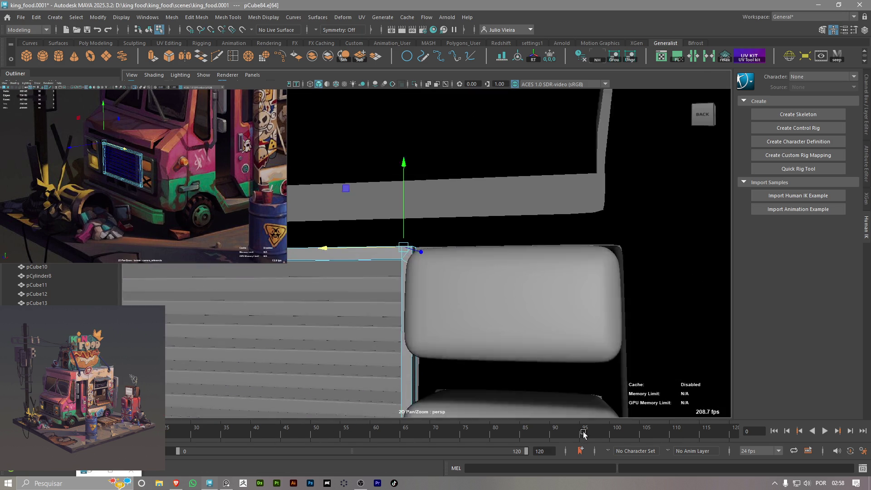
mouse_move(378, 323)
mouse_down()
mouse_move(437, 327)
mouse_move(327, 310)
mouse_up()
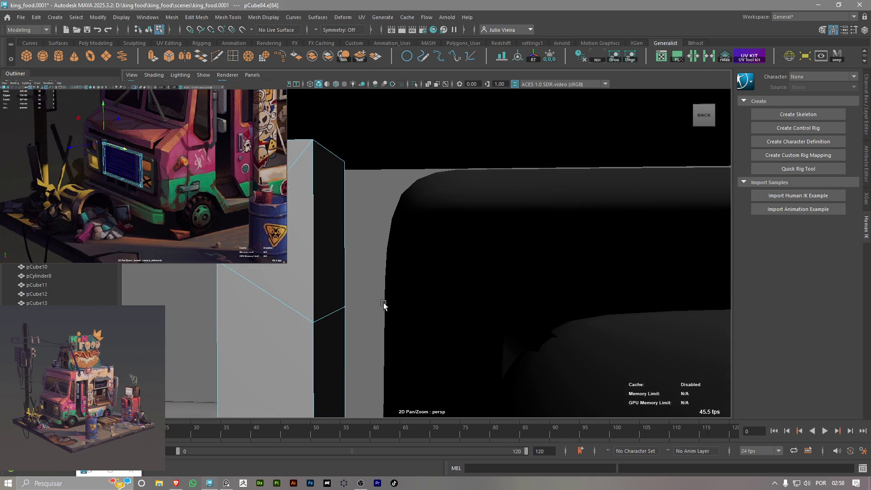
click(327, 310)
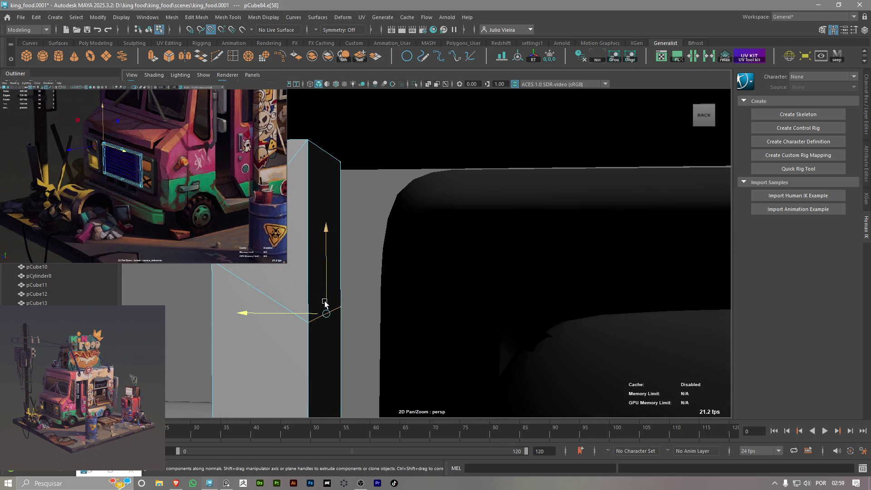
drag(325, 304, 326, 259)
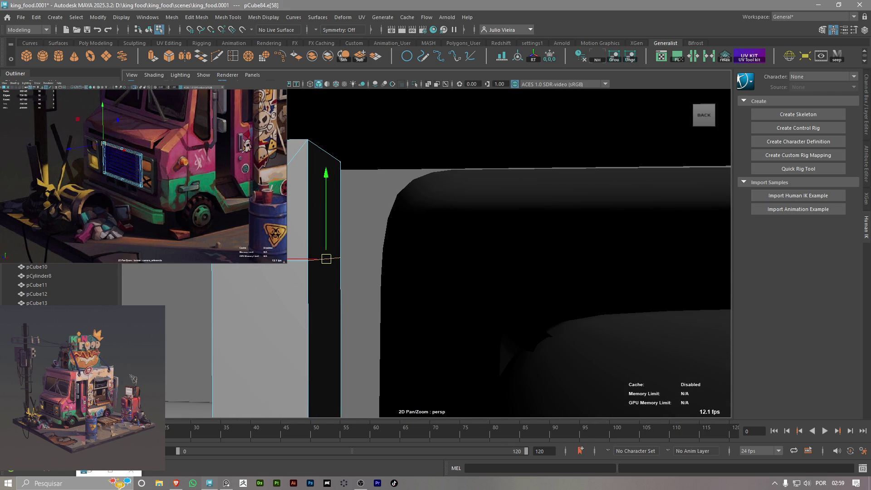
click(218, 56)
shift+right_drag(293, 218, 300, 205)
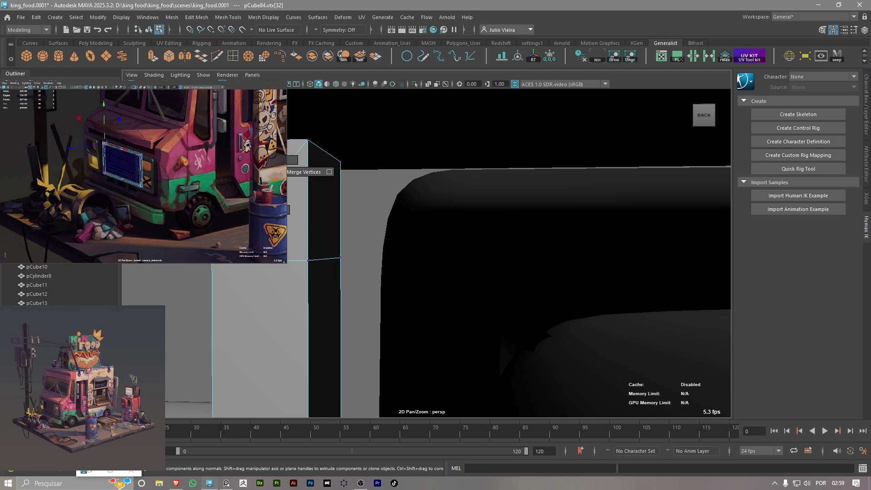
mouse_move(305, 263)
alt+mouse_down()
mouse_move(250, 270)
mouse_move(310, 253)
alt+mouse_up()
scroll(311, 253, up, 3)
scroll(315, 253, up, 2)
scroll(316, 253, up, 2)
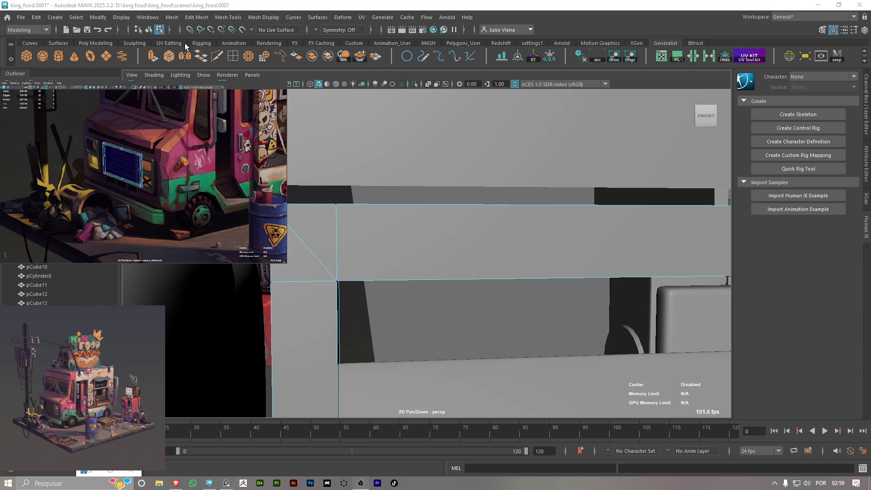
Merge the stray diagonal's vertex onto the frame's top-left corner using the Merge Vertex Tool
click(217, 57)
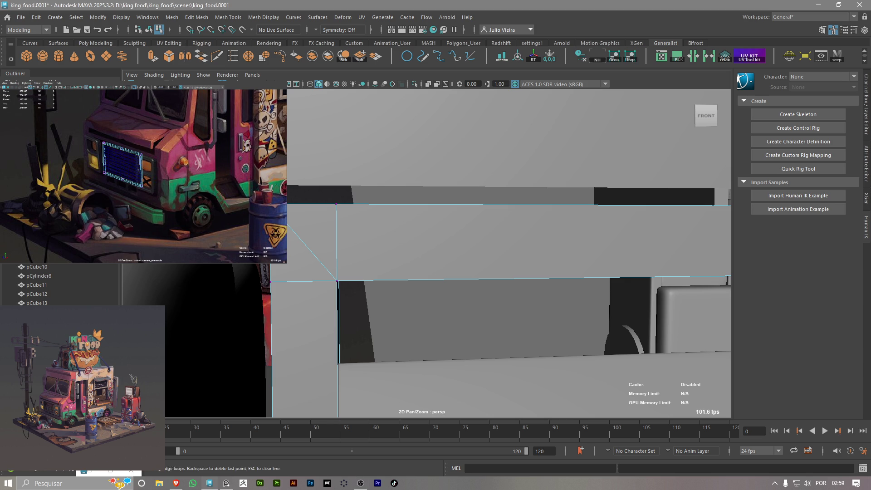
right_click(303, 244)
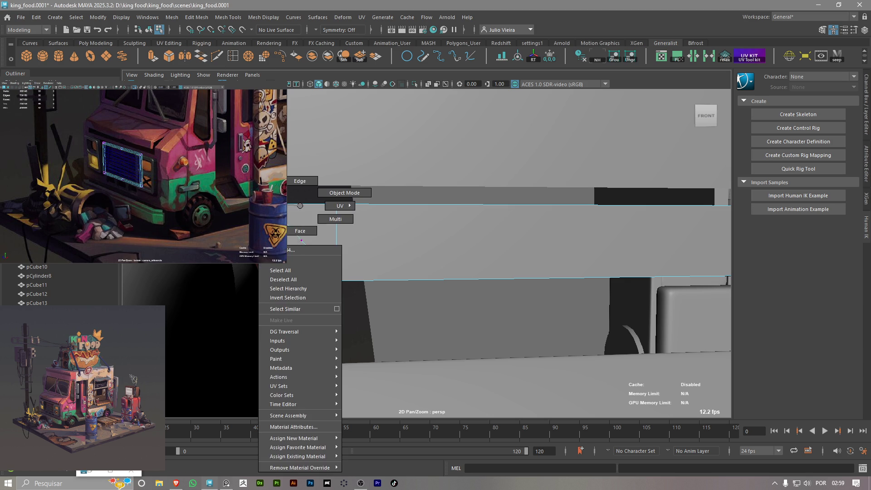
shift+right_click(302, 244)
shift+right_drag(301, 241, 306, 194)
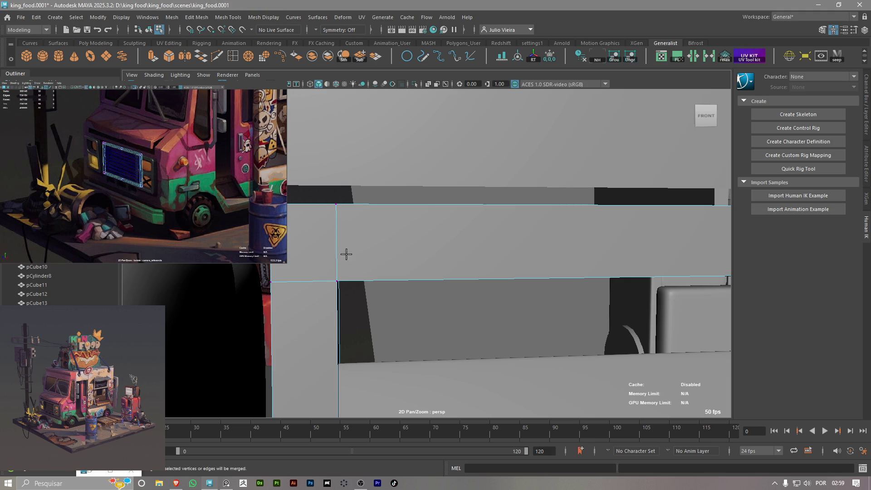
scroll(334, 211, down, 2)
scroll(344, 229, down, 1)
scroll(355, 244, down, 1)
alt+drag(354, 245, 340, 215)
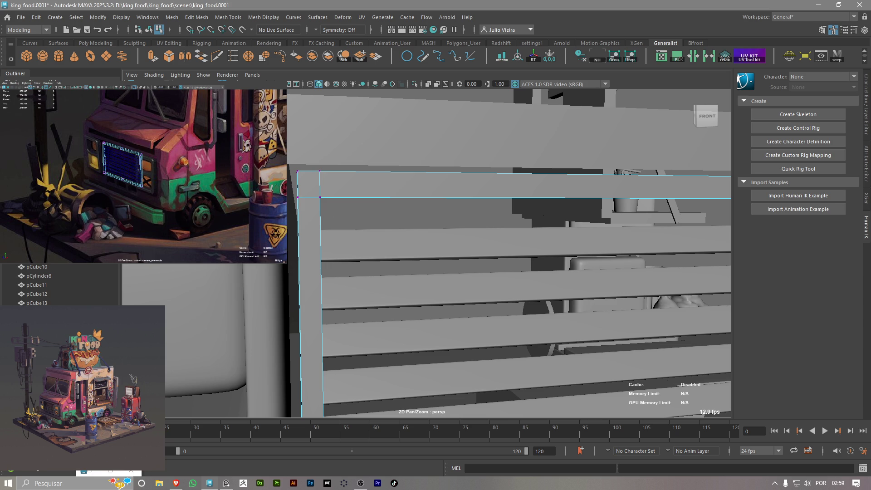
scroll(452, 220, down, 2)
scroll(452, 220, down, 2)
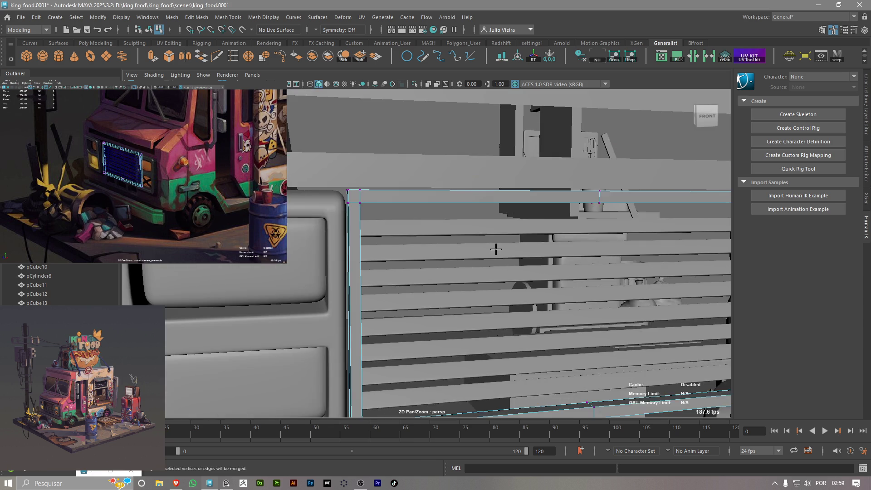
scroll(440, 234, down, 2)
Bring the grille beside the truck body into view and undo a mistaken selection change
alt+middle_drag(440, 233, 395, 210)
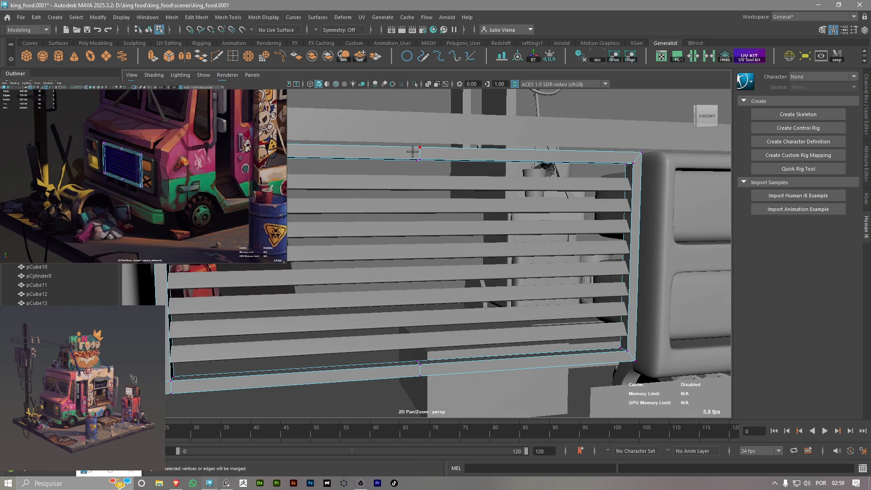
right_drag(430, 152, 458, 138)
scroll(521, 200, down, 2)
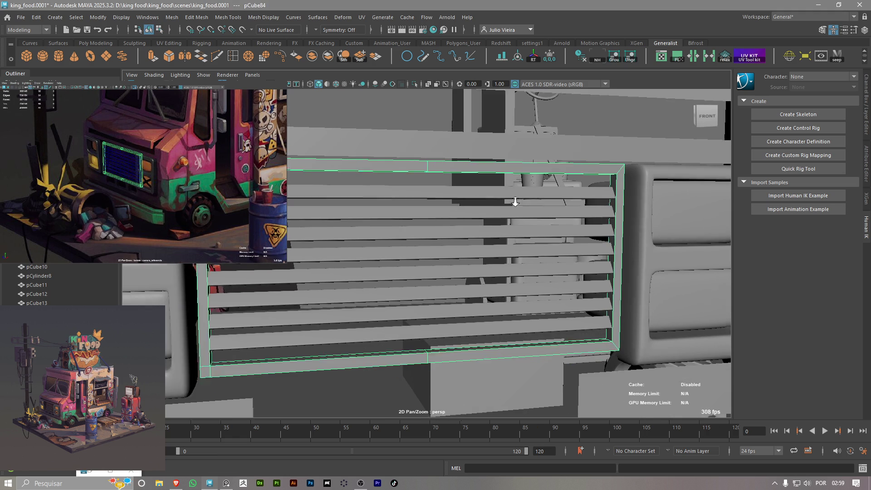
right_drag(482, 185, 482, 206)
key(ctrl+z)
Delete the frame's right-side faces in Face mode, leaving the left half as the object
right_drag(503, 176, 498, 233)
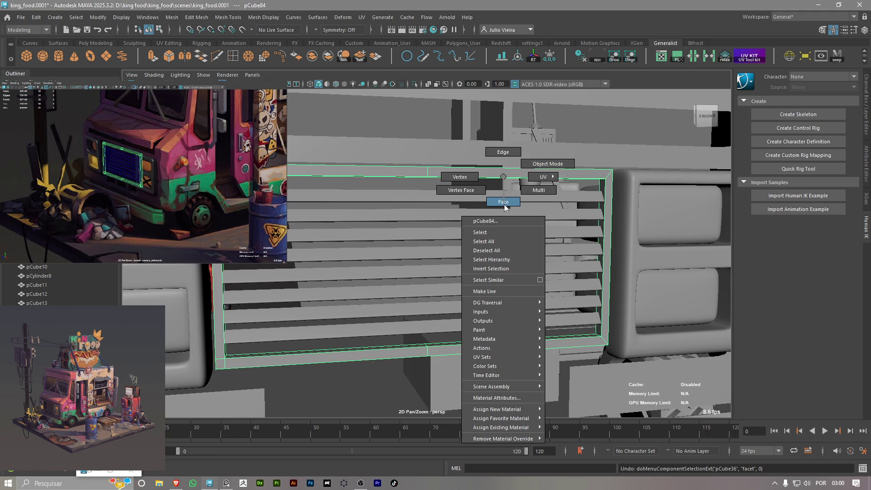
right_drag(504, 205, 504, 204)
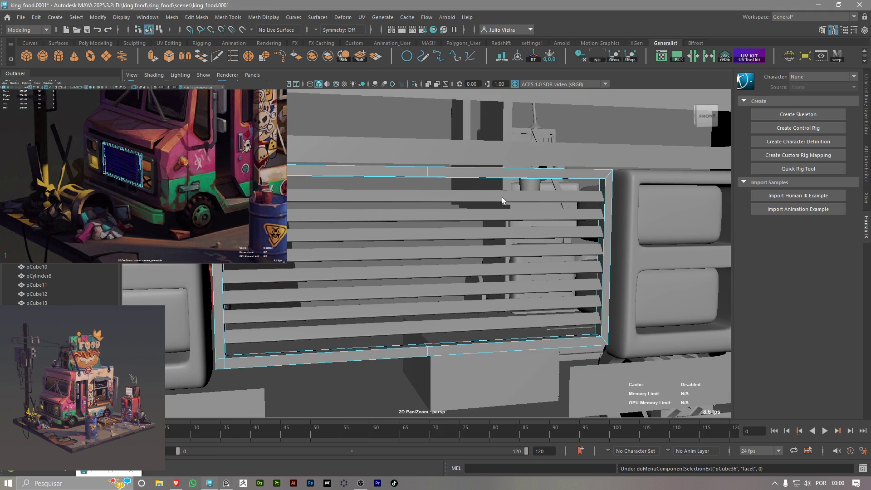
click(474, 132)
right_drag(393, 181, 408, 177)
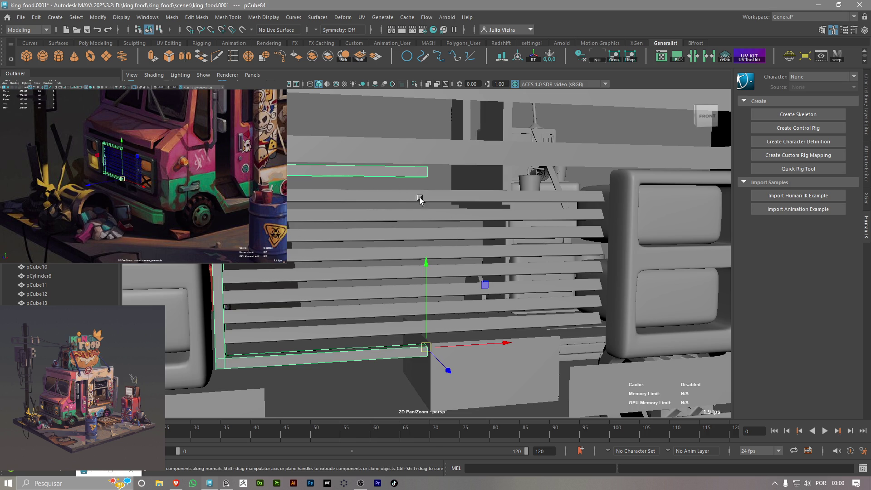
Mirror the half frame with Axis Position set to Object and Direction flipped to the other side
click(187, 60)
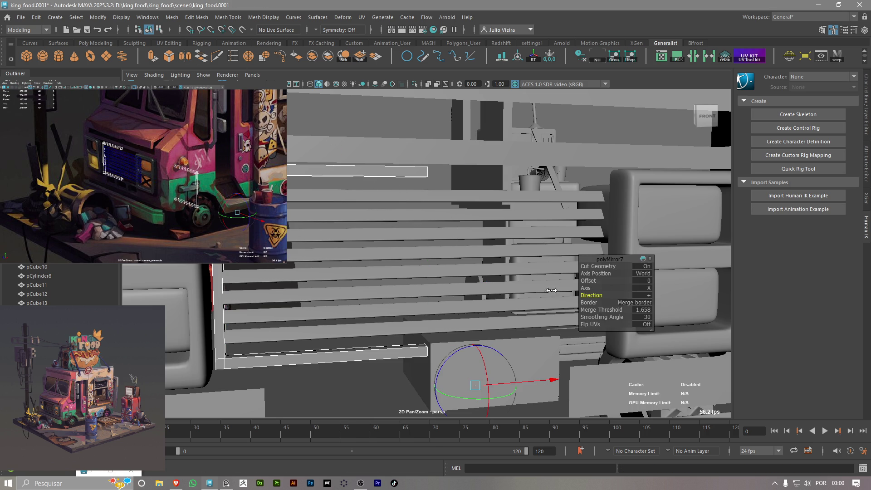
middle_drag(503, 288, 587, 297)
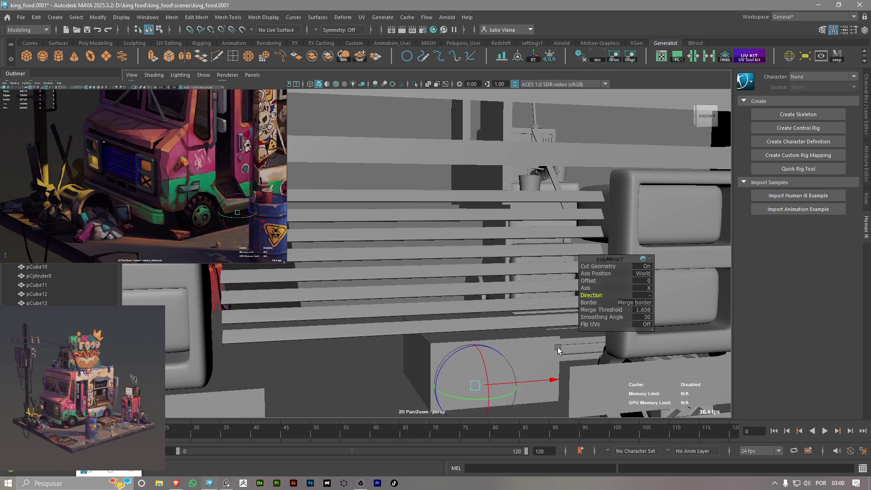
click(596, 273)
middle_drag(596, 273, 550, 275)
click(591, 294)
middle_drag(591, 294, 547, 290)
click(425, 172)
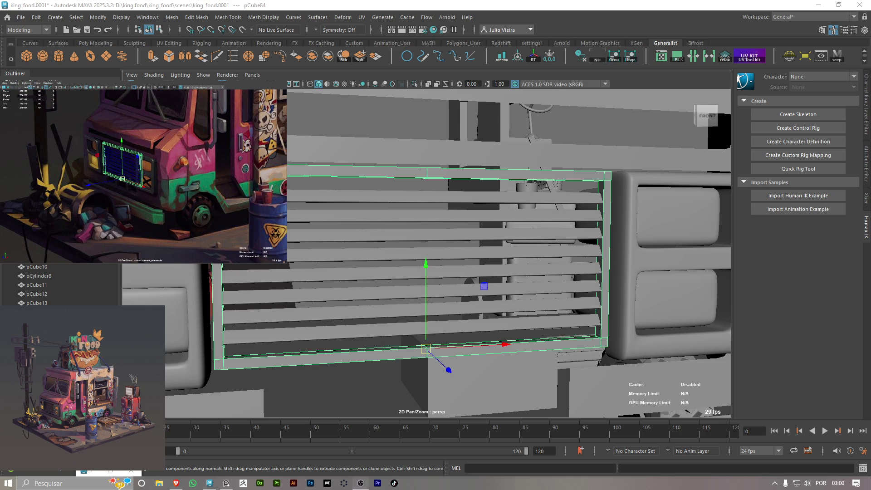
scroll(396, 174, up, 2)
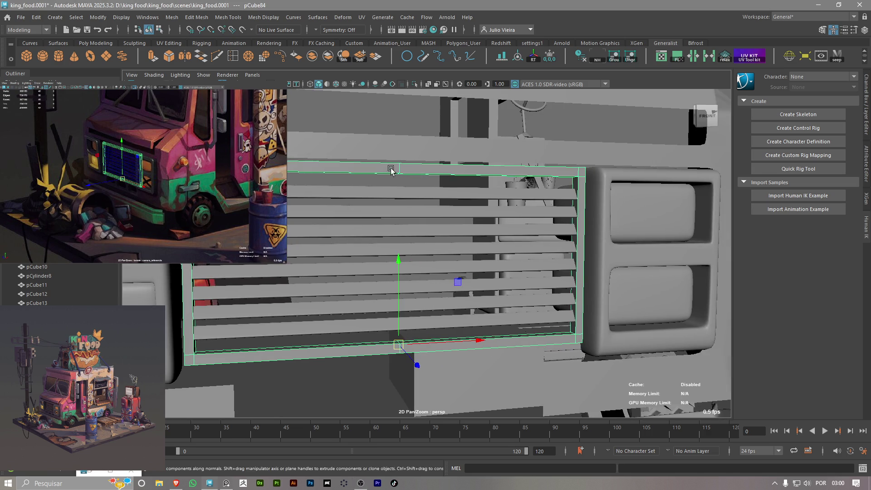
scroll(404, 179, up, 2)
scroll(406, 184, down, 2)
scroll(417, 196, down, 2)
Check the mirrored frame with smooth preview and return to the unsmoothed display
key(3)
key(1)
scroll(307, 164, up, 2)
click(218, 57)
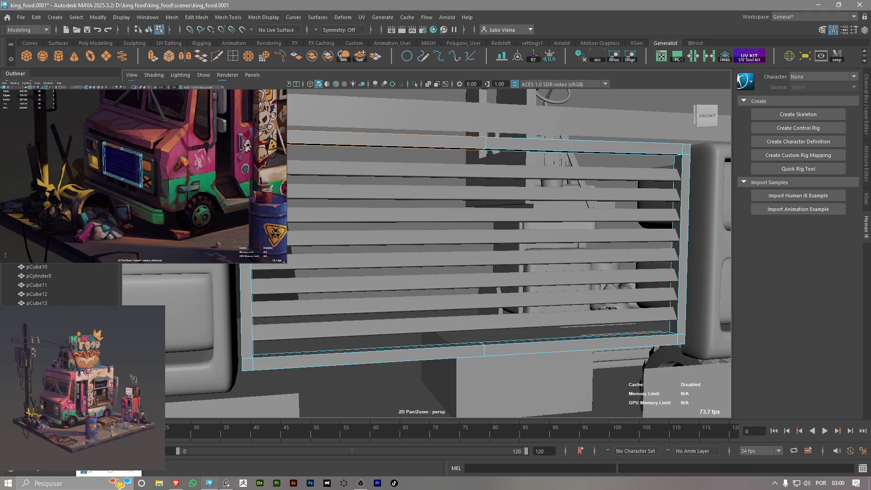
Insert holding edge loops near the frame's top edge and lower-left edge
click(386, 140)
click(485, 141)
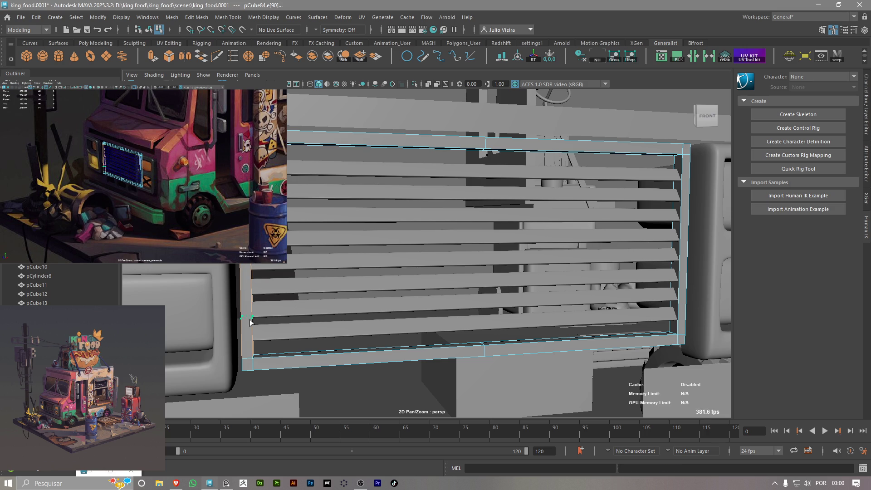
click(255, 354)
click(254, 354)
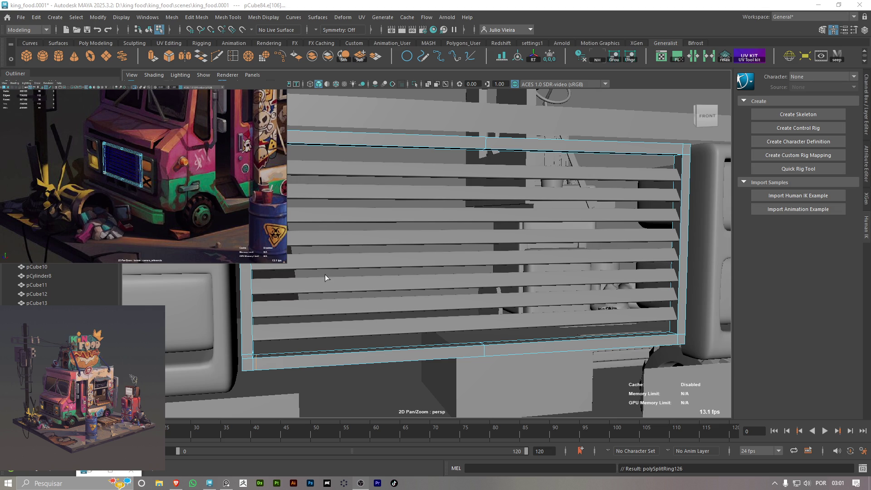
alt+drag(297, 182, 452, 197)
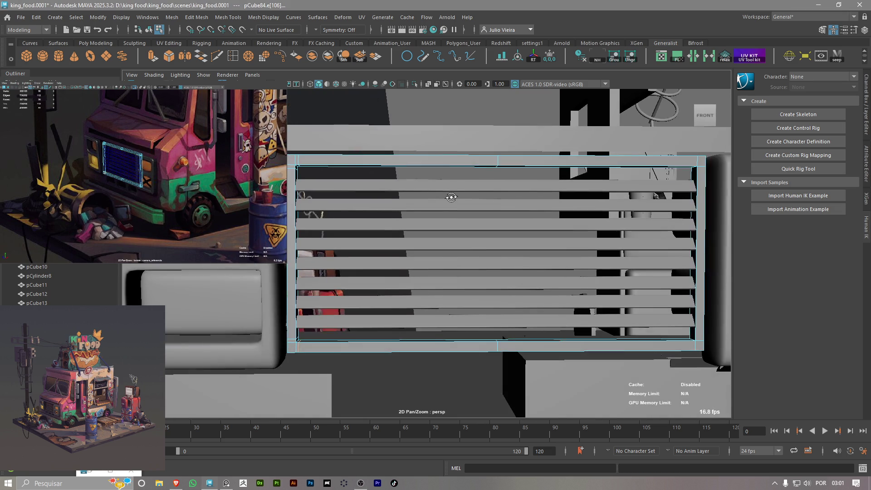
Insert edge loops on the frame's right side after panning across to it
alt+middle_drag(452, 197, 482, 206)
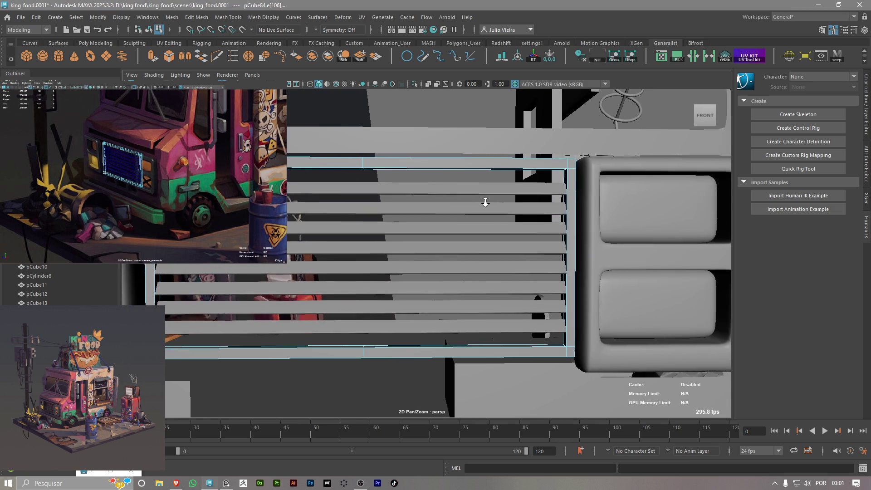
scroll(533, 211, down, 3)
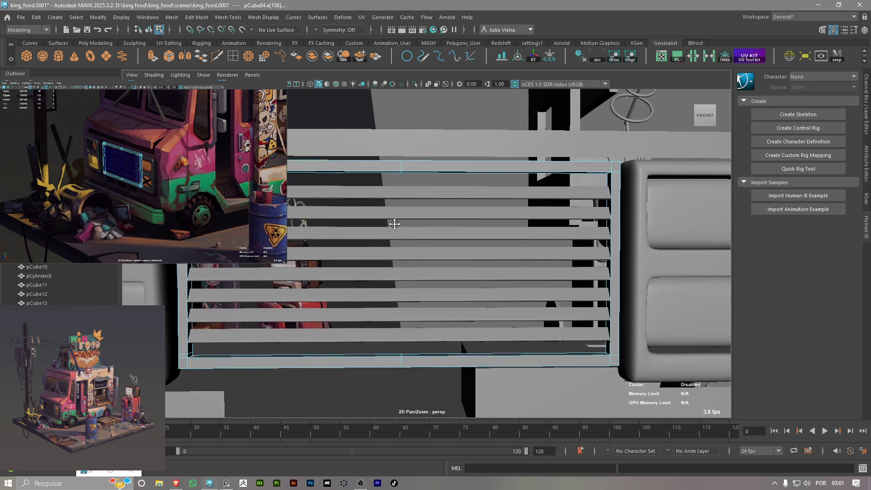
scroll(531, 166, up, 5)
scroll(531, 169, down, 2)
middle_drag(473, 289, 404, 263)
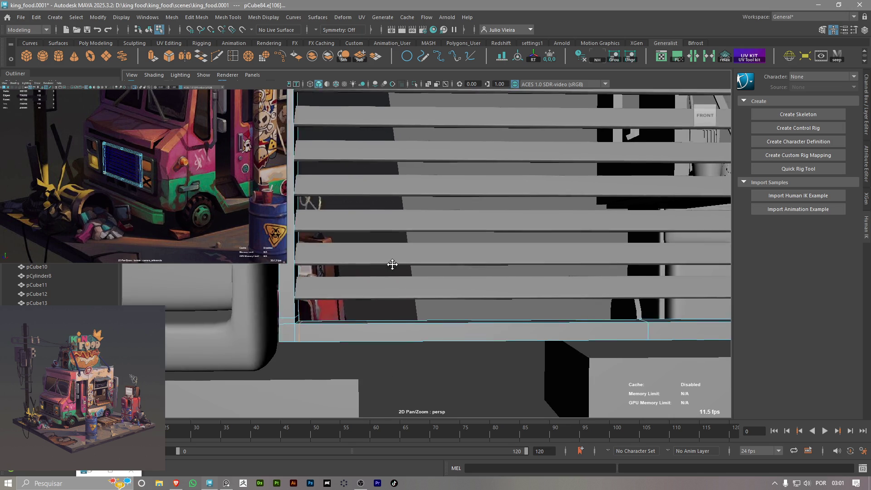
scroll(591, 139, up, 3)
mouse_move(589, 140)
middle_down()
mouse_move(264, 274)
mouse_move(489, 282)
middle_up()
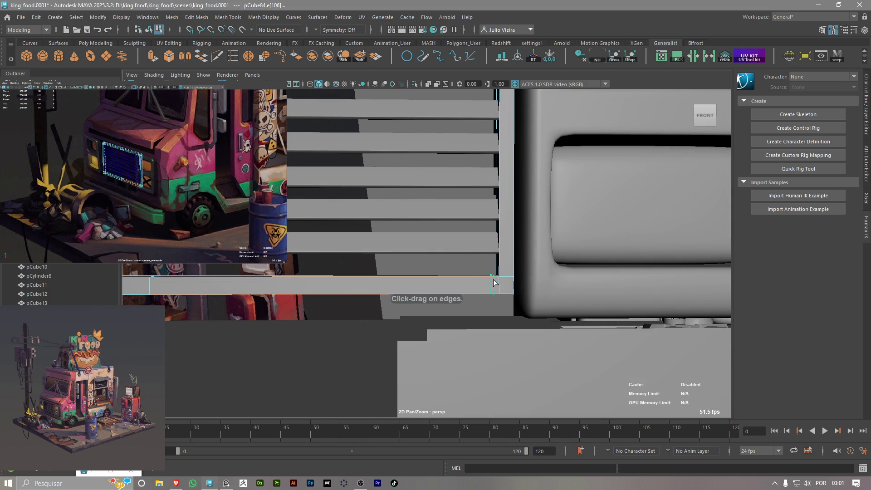
click(500, 272)
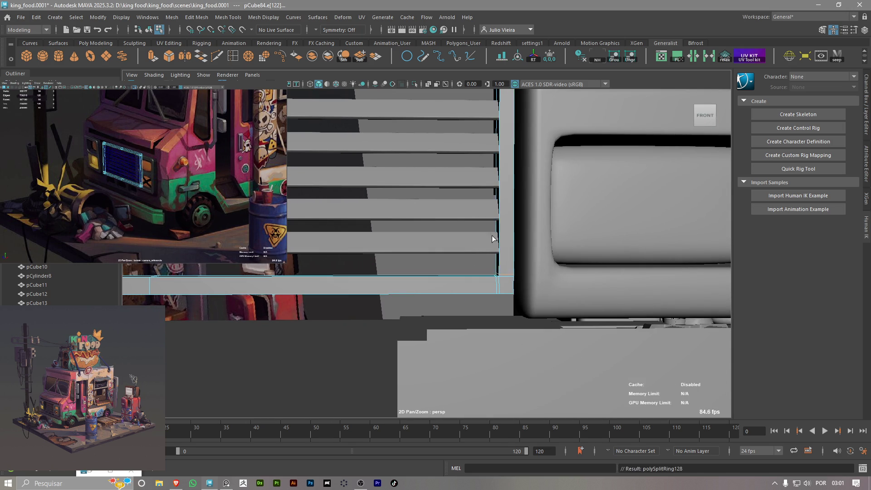
scroll(497, 245, up, 3)
click(487, 197)
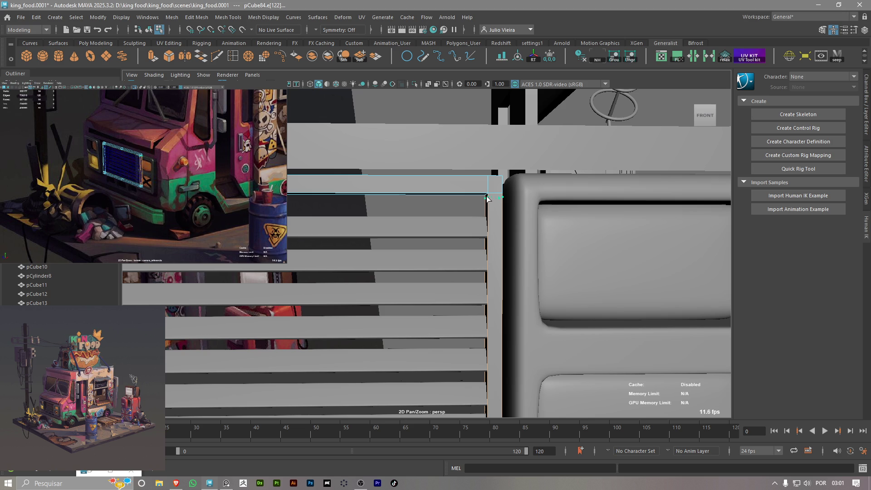
key(F8)
click(483, 197)
Add edge loops near the frame's top-left and bottom-left corners
mouse_move(482, 197)
alt+mouse_down()
mouse_move(390, 268)
mouse_move(320, 179)
alt+mouse_up()
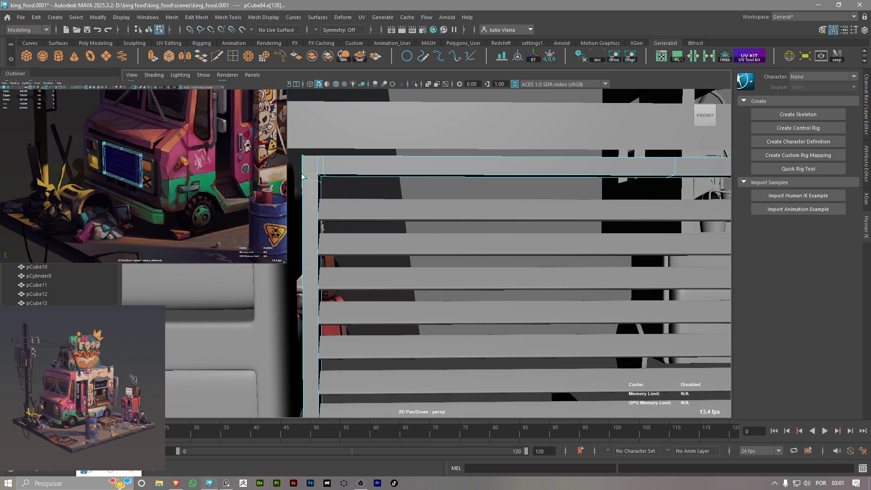
alt+drag(305, 177, 335, 210)
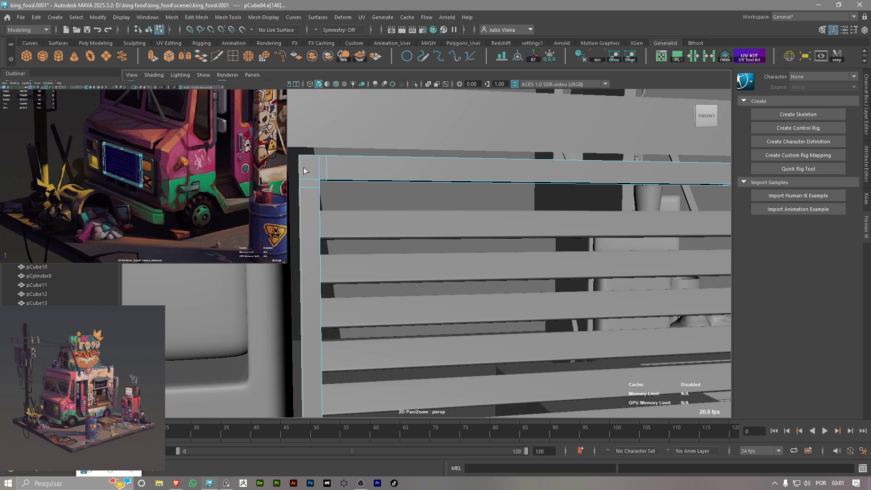
click(298, 160)
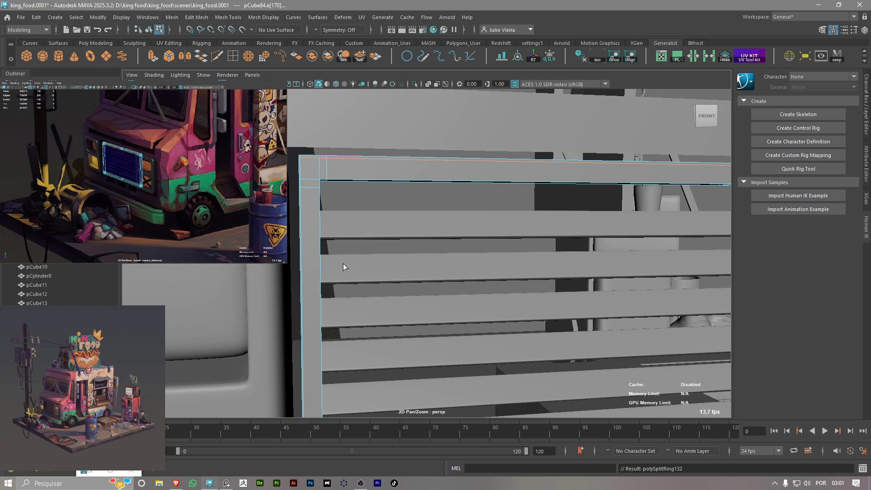
alt+drag(340, 247, 342, 281)
key(F8)
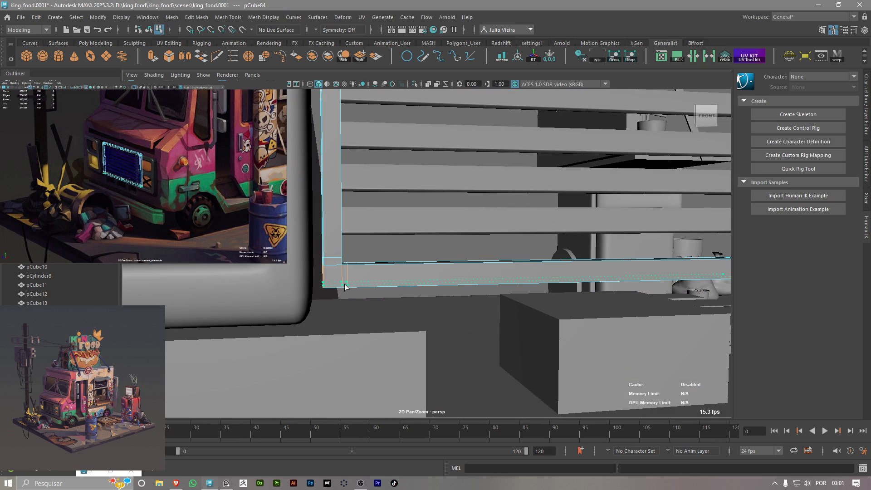
click(341, 269)
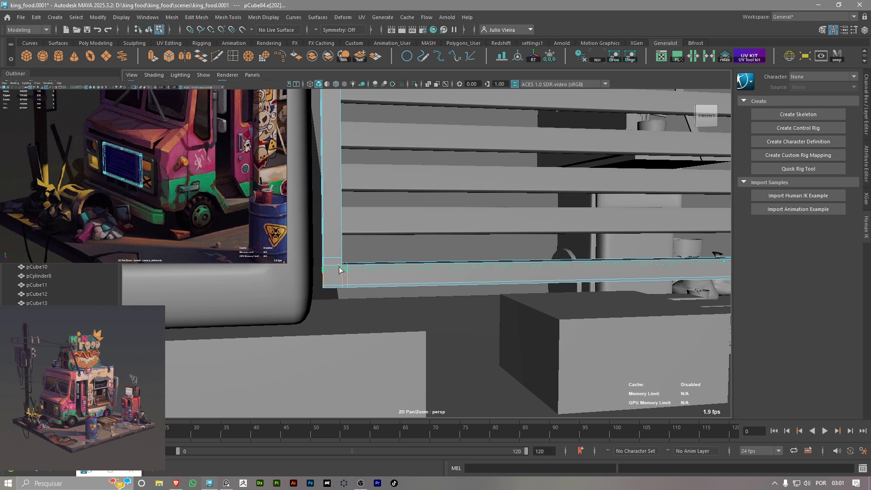
mouse_move(332, 197)
alt+mouse_down()
mouse_move(340, 252)
mouse_move(346, 212)
alt+mouse_up()
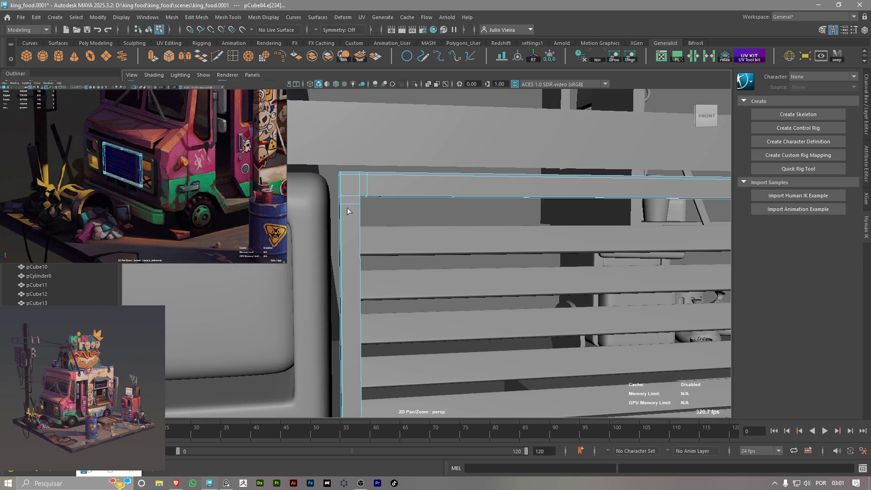
click(361, 194)
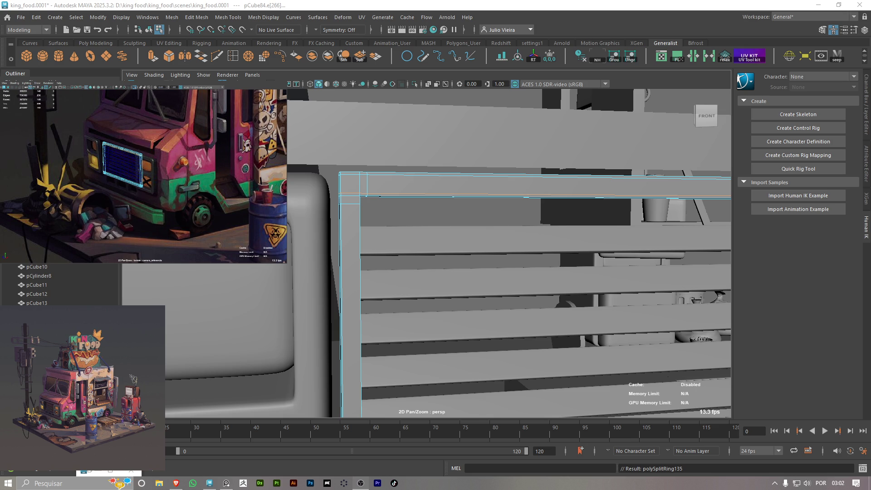
Insert supporting edge loops along the frame's right post at its top corner
mouse_move(500, 250)
alt+mouse_down()
mouse_move(489, 252)
mouse_move(496, 239)
mouse_move(444, 214)
mouse_move(389, 211)
mouse_move(393, 202)
mouse_move(534, 181)
alt+mouse_up()
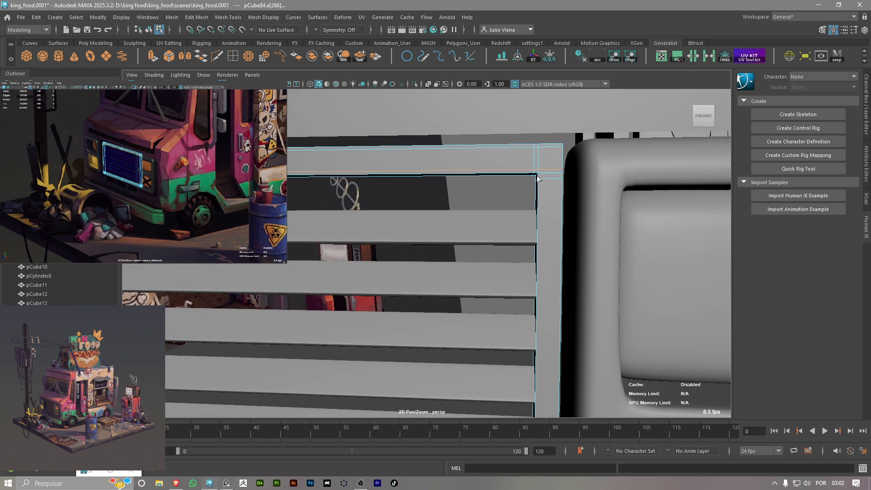
click(537, 172)
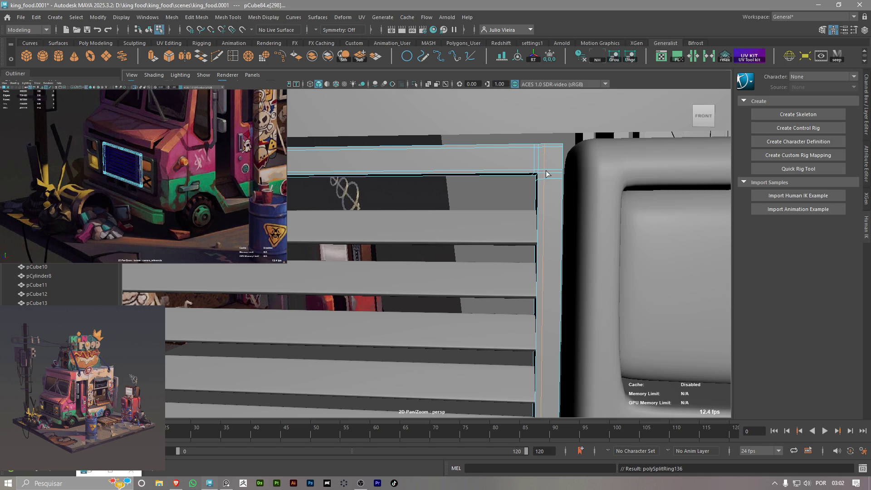
click(549, 175)
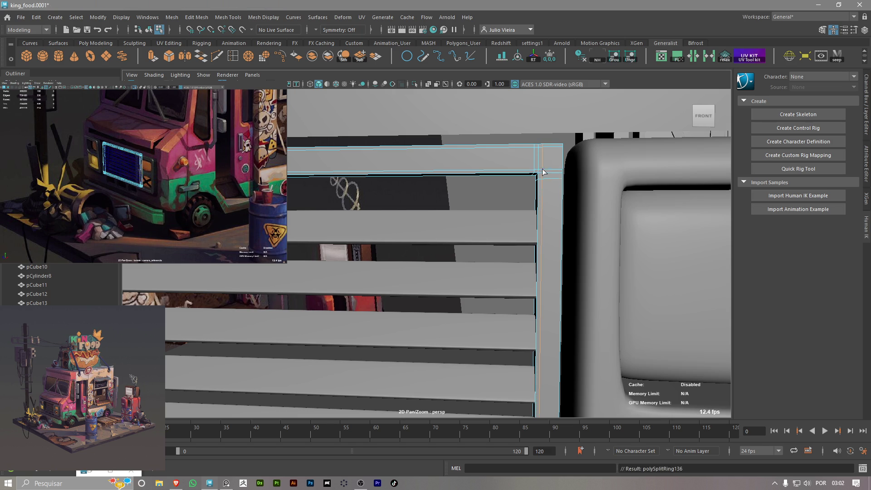
click(557, 172)
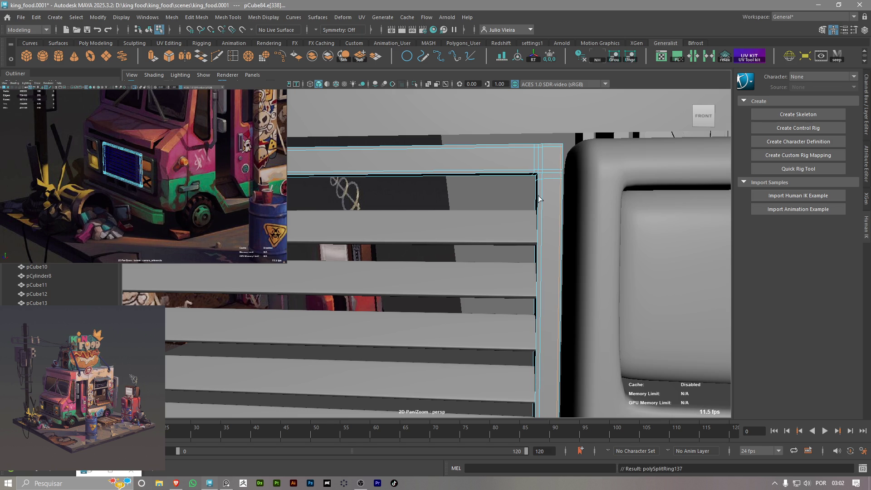
alt+drag(558, 172, 552, 178)
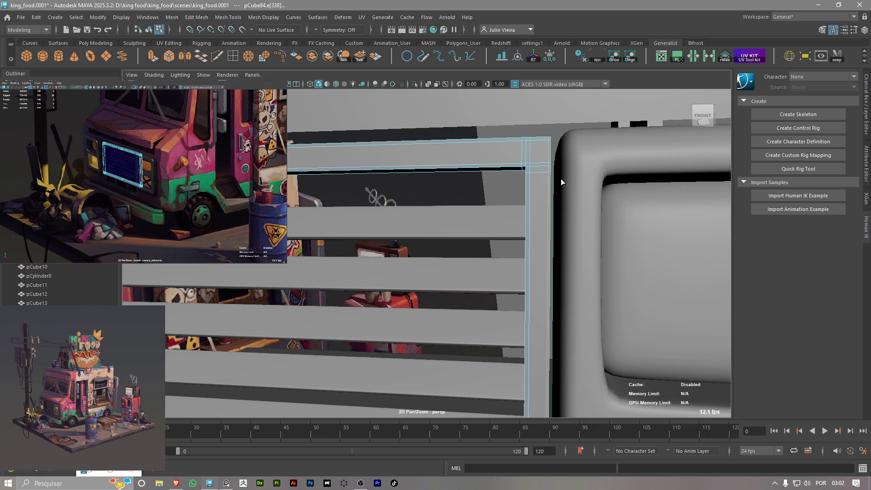
Inspect the grille from several angles, then isolate the frame on its own
mouse_move(407, 167)
alt+mouse_down()
mouse_move(492, 180)
mouse_move(449, 192)
alt+mouse_up()
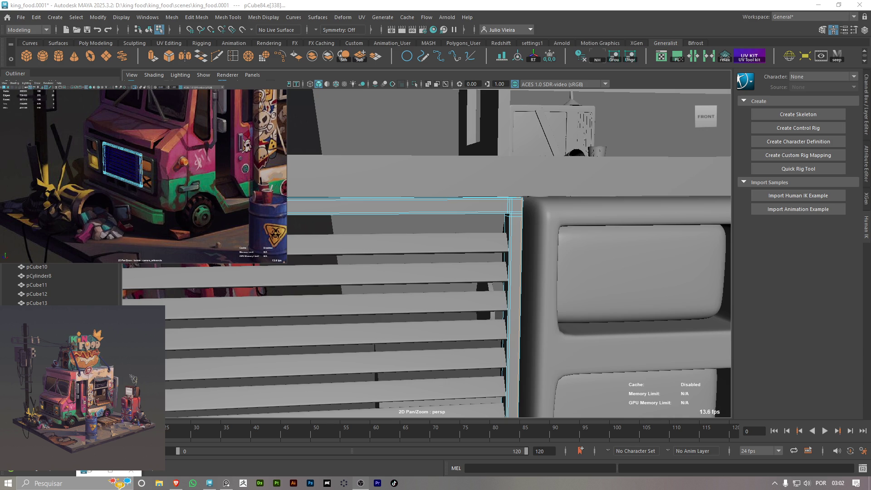
alt+drag(521, 143, 476, 169)
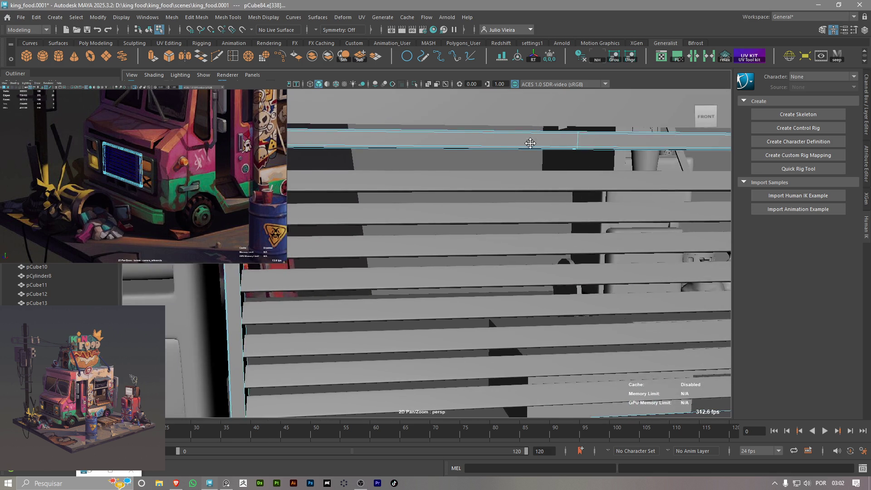
alt+right_drag(475, 169, 369, 170)
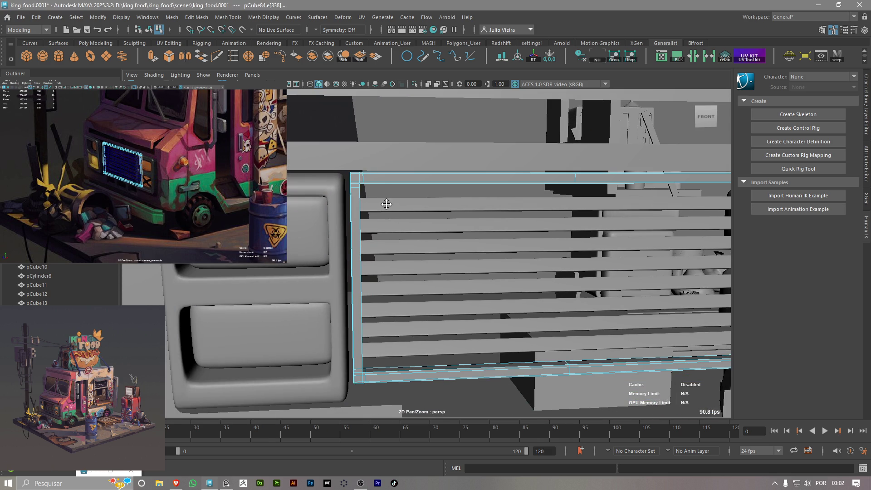
alt+right_drag(387, 205, 395, 206)
mouse_move(395, 206)
alt+mouse_down()
mouse_move(367, 199)
mouse_move(405, 209)
mouse_move(361, 195)
alt+mouse_up()
mouse_move(352, 185)
right_down()
mouse_move(382, 169)
mouse_move(352, 191)
right_up()
key(ctrl+1)
Select the frame's left and bottom edges and corner vertex in Edge mode for moving
click(345, 187)
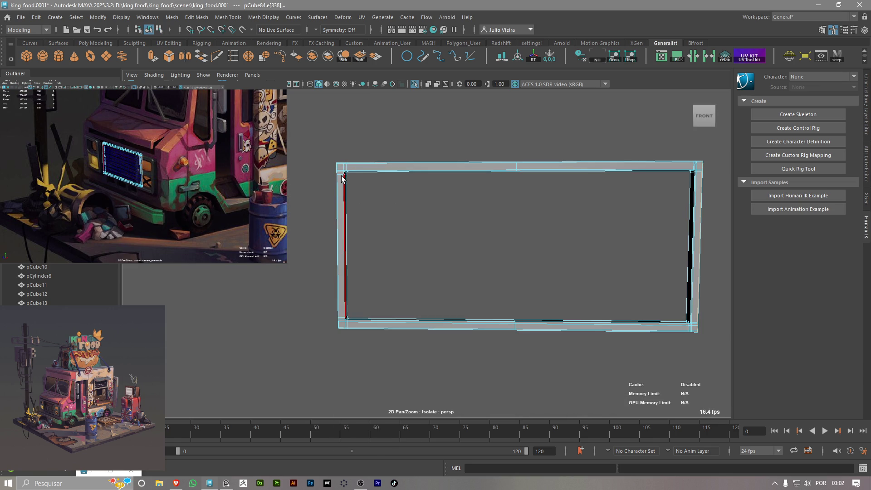
click(343, 320)
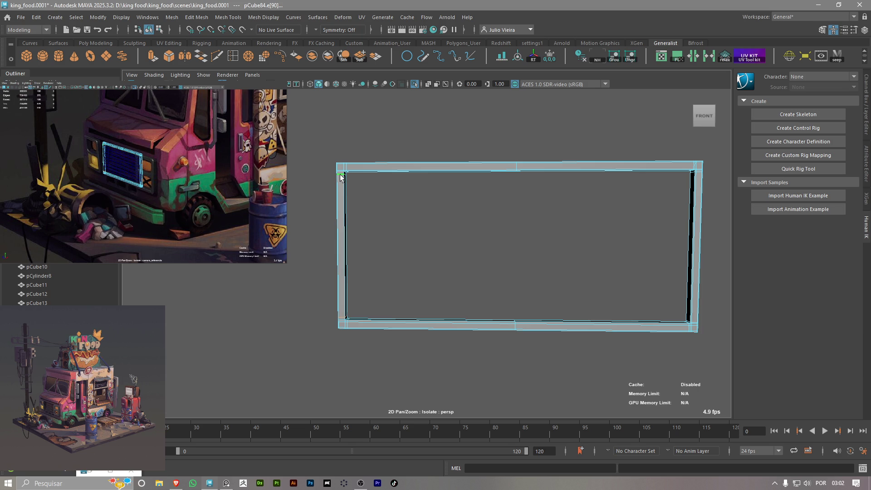
alt+middle_drag(466, 228, 327, 230)
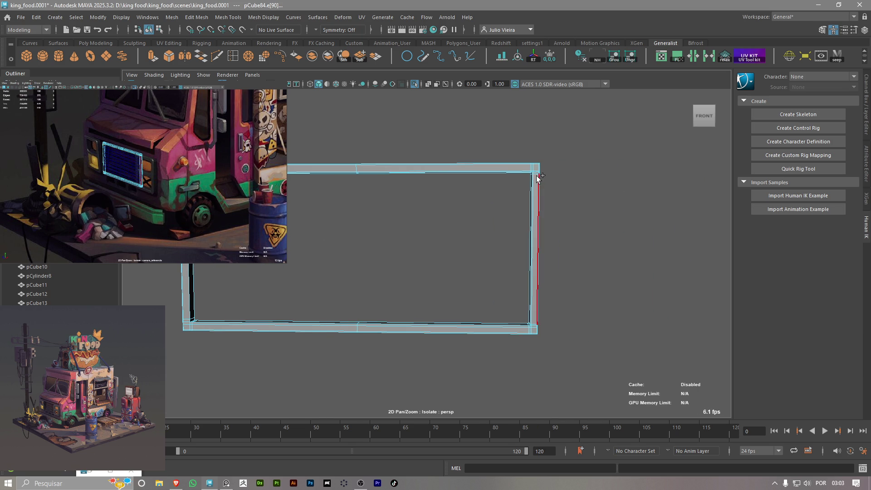
key(w)
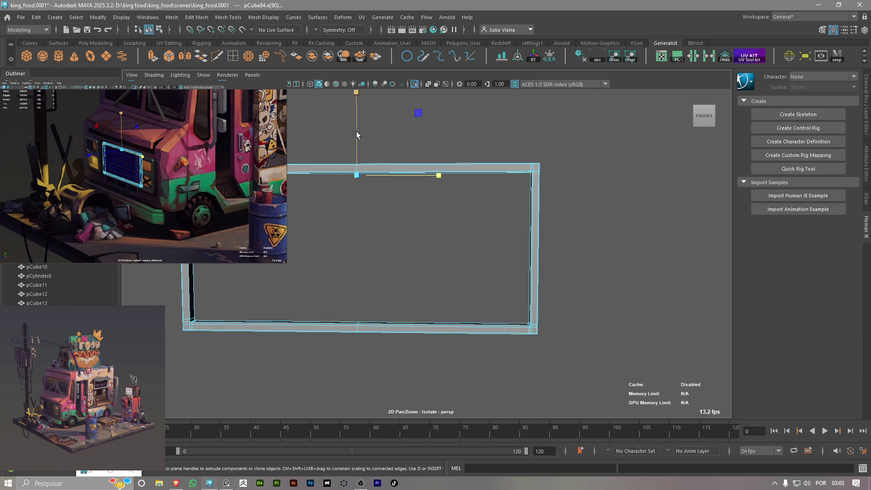
click(188, 318)
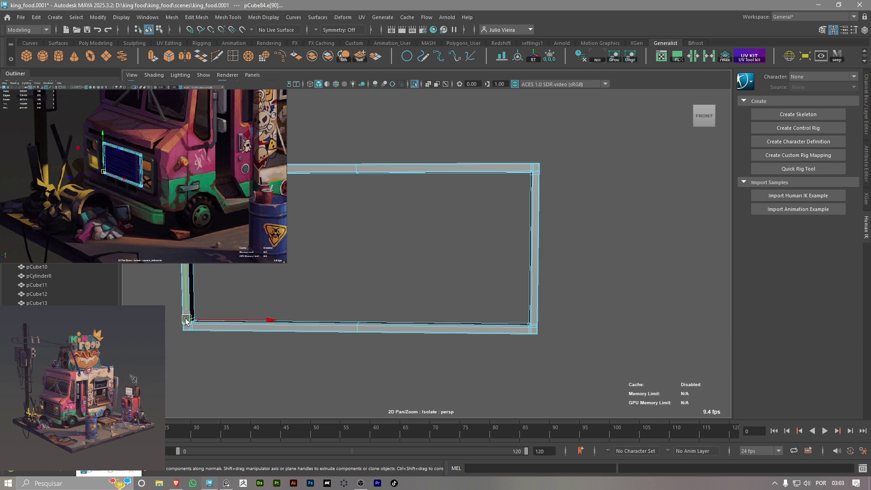
click(521, 323)
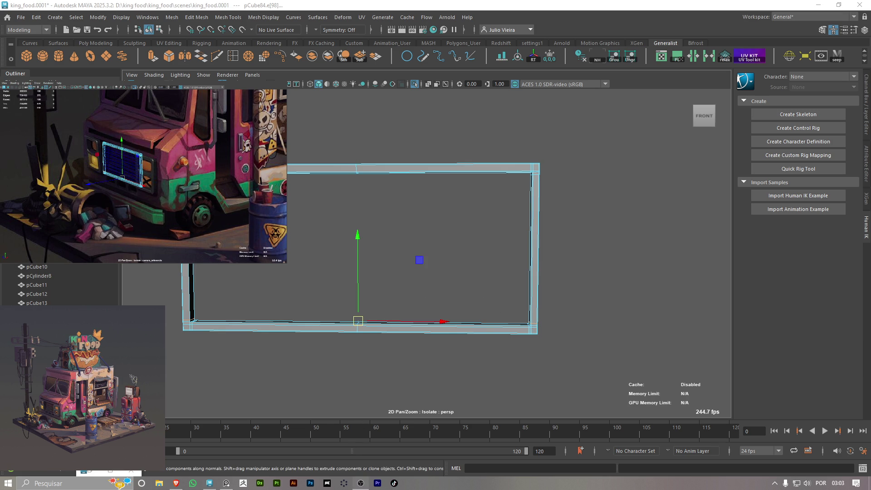
Scale the frame's top edge along the horizontal axis and reposition it to reshape the border
alt+middle_drag(191, 329, 228, 296)
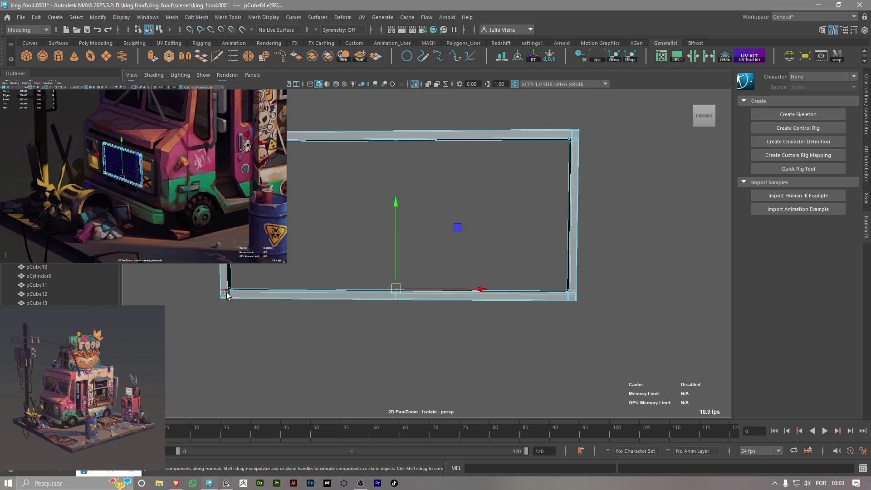
click(228, 296)
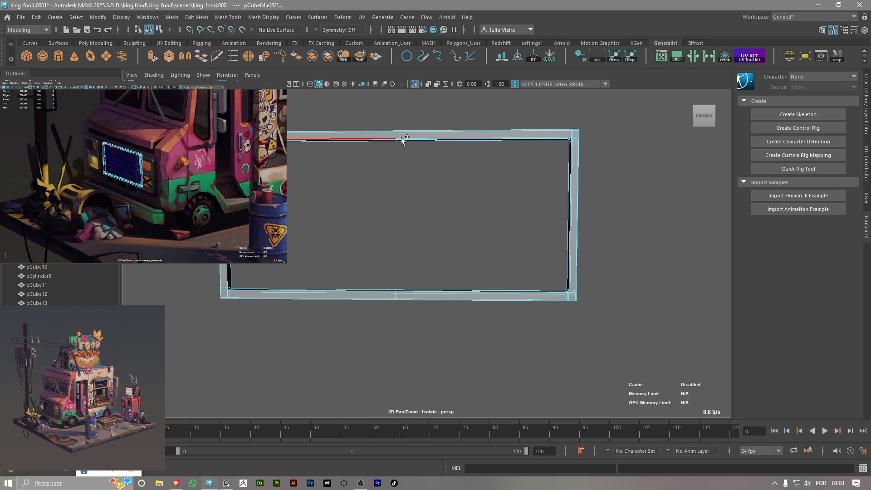
key(r)
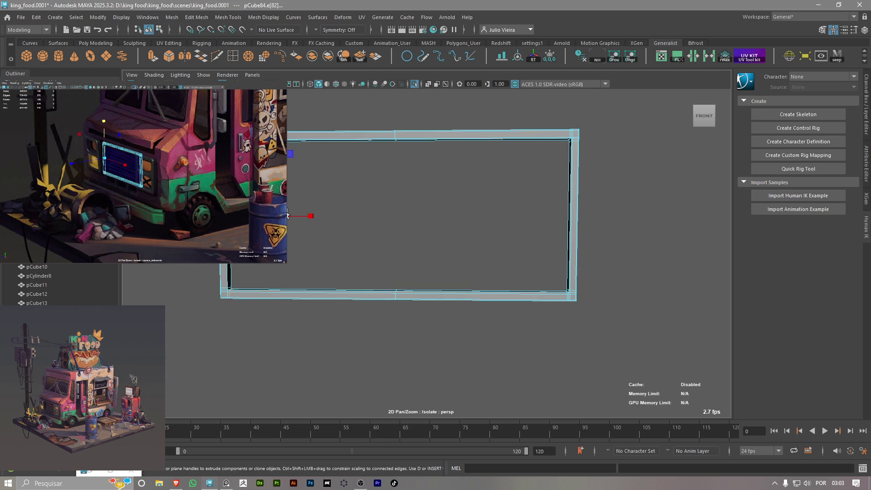
click(310, 216)
scroll(565, 304, up, 3)
click(418, 261)
alt+middle_drag(418, 261, 468, 276)
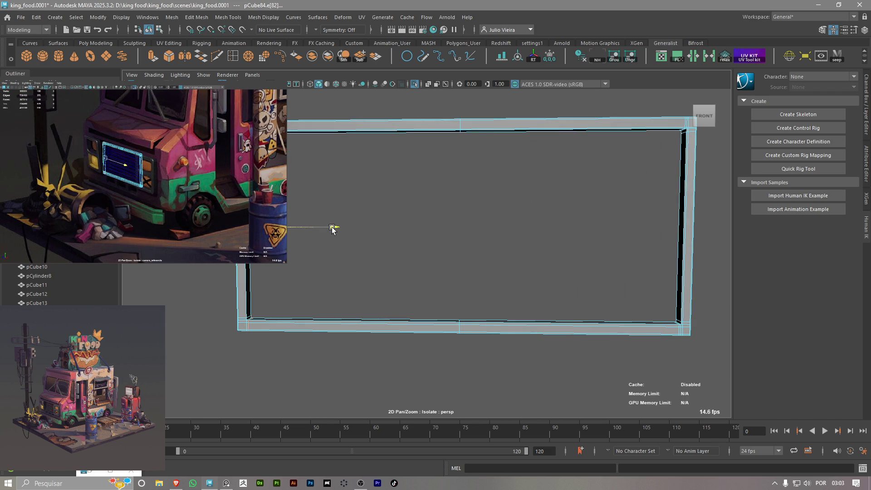
key(w)
alt+middle_drag(311, 224, 336, 235)
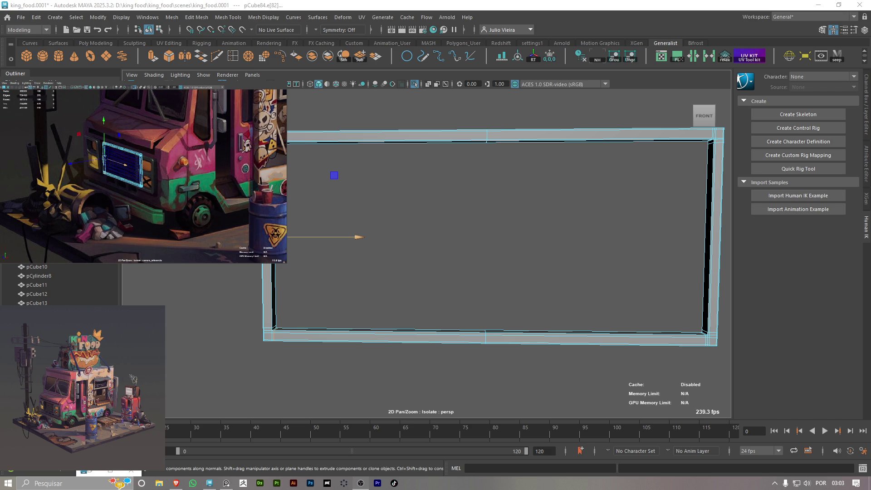
mouse_move(330, 214)
alt+mouse_down()
mouse_move(430, 215)
mouse_move(557, 243)
mouse_move(479, 263)
mouse_move(435, 286)
alt+mouse_up()
Multi-Cut a vertical edge loop along the frame's depth, then show the rest of the truck again
click(217, 56)
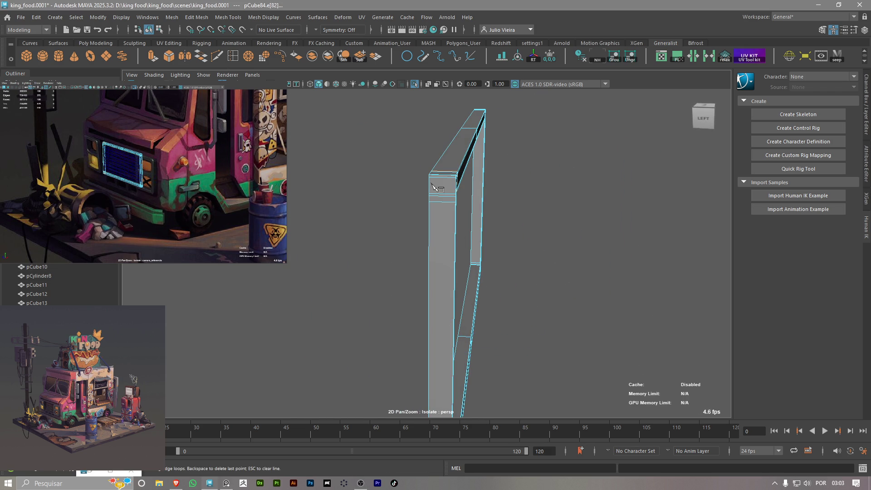
ctrl+click(435, 174)
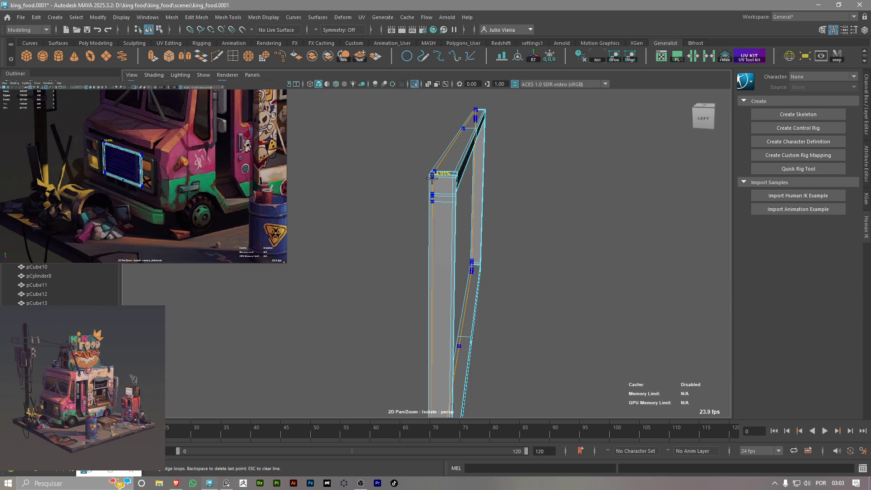
key(3)
right_drag(460, 198, 447, 153)
click(607, 202)
click(464, 178)
mouse_move(464, 177)
alt+mouse_down()
mouse_move(498, 220)
mouse_move(342, 189)
alt+mouse_up()
key(ctrl+1)
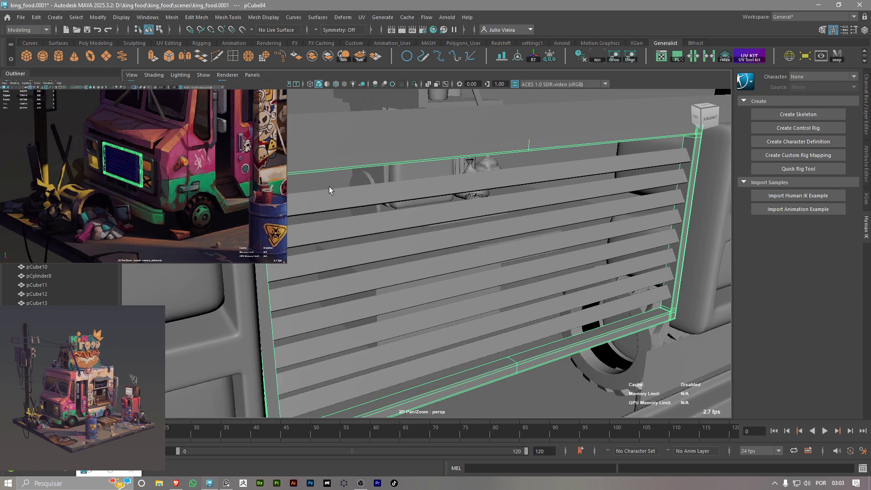
scroll(342, 189, up, 5)
Insert an edge loop near the frame's left bar in Edge mode and view the slats straight on
right_click(245, 198)
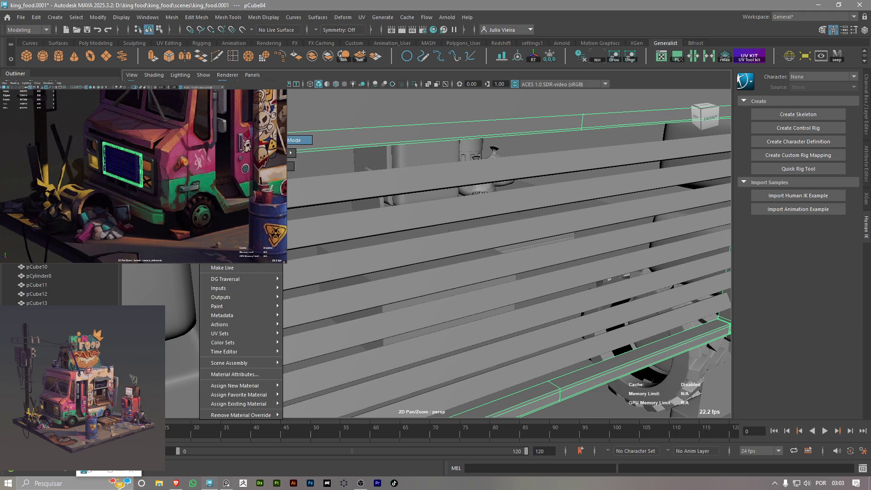
click(158, 30)
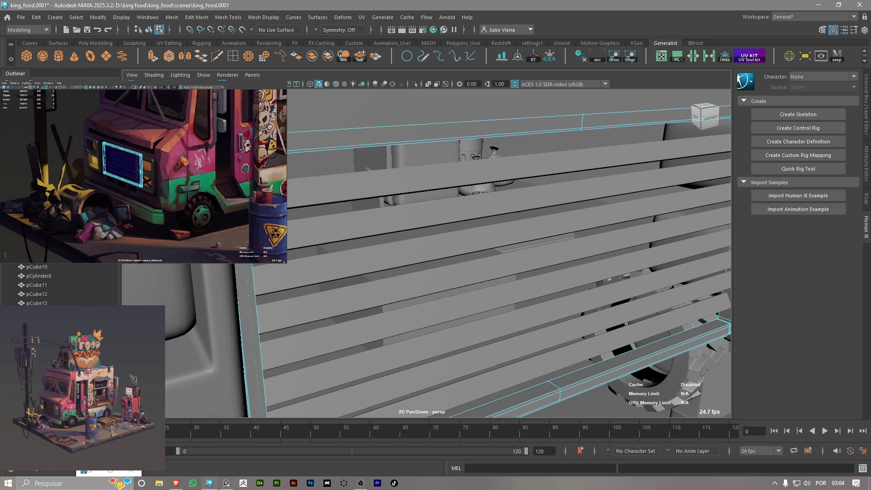
click(259, 341)
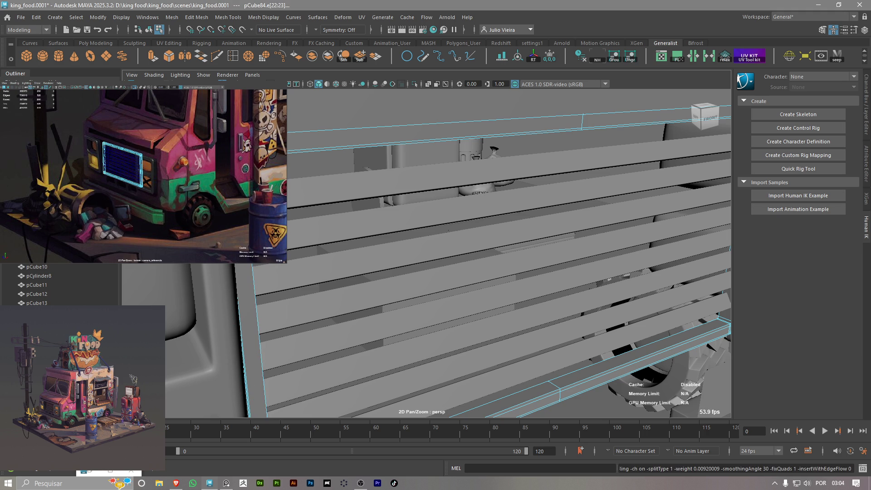
mouse_move(408, 204)
alt+mouse_down()
mouse_move(303, 179)
mouse_move(311, 189)
alt+mouse_up()
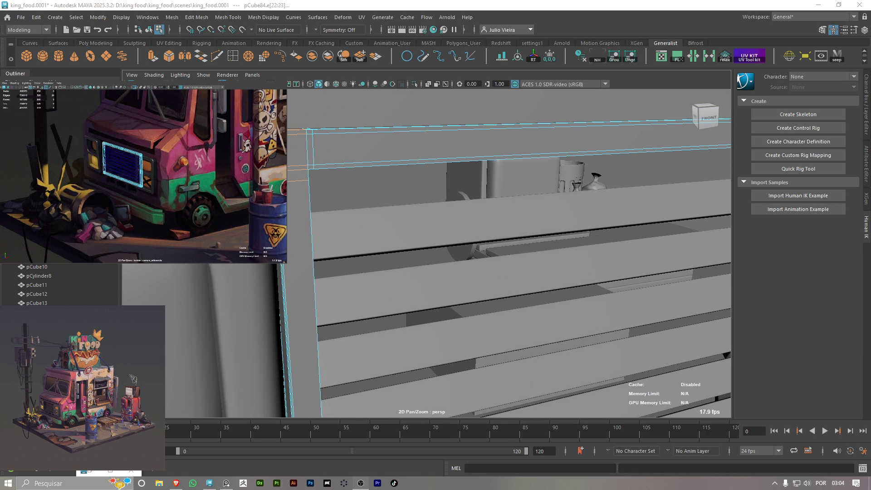
alt+drag(303, 205, 320, 208)
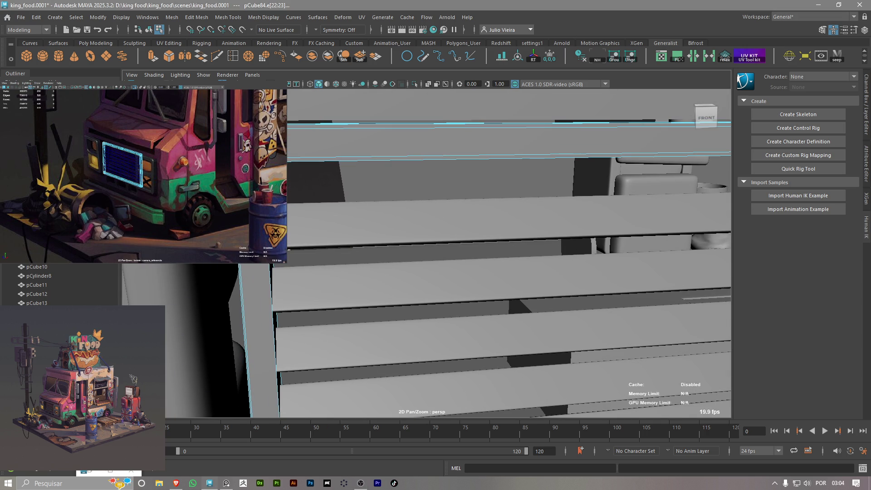
Pull back, return to object selection and preview the frame smoothed
alt+drag(429, 164, 414, 180)
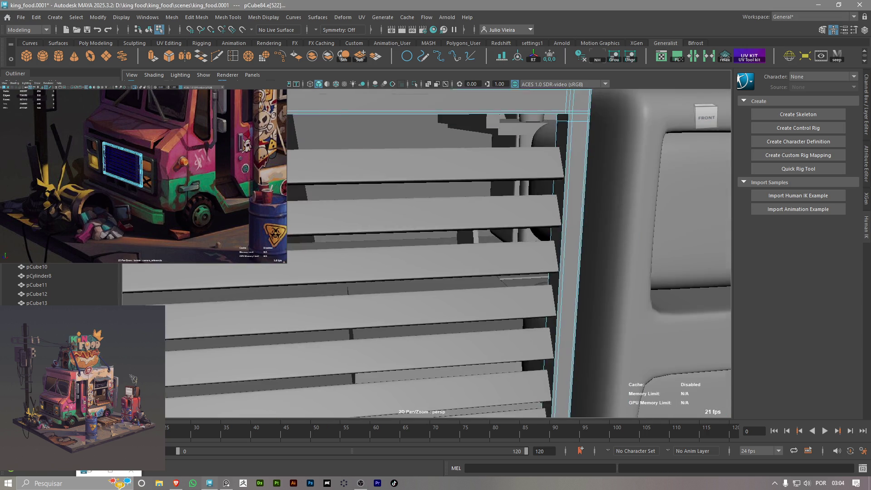
alt+drag(519, 133, 468, 117)
key(F8)
key(3)
scroll(524, 123, down, 5)
scroll(526, 132, down, 5)
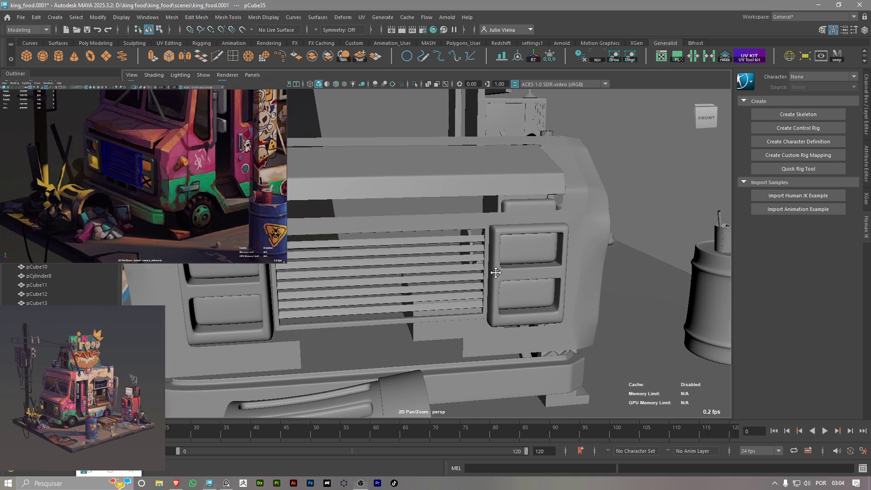
scroll(509, 272, up, 3)
scroll(473, 279, up, 2)
Select the outer grille frame and add the lower slats one by one
mouse_move(472, 279)
alt+mouse_down()
mouse_move(371, 270)
mouse_move(424, 385)
alt+mouse_up()
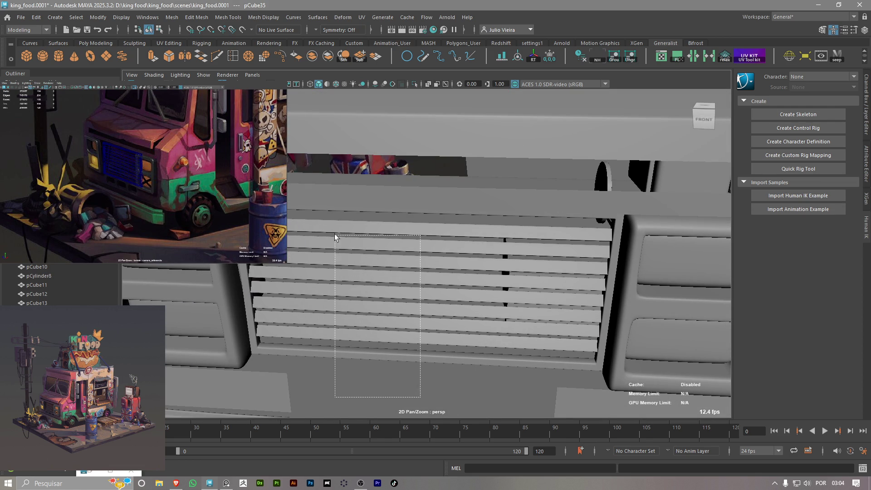
mouse_move(421, 398)
mouse_down()
mouse_move(337, 223)
mouse_move(370, 342)
mouse_up()
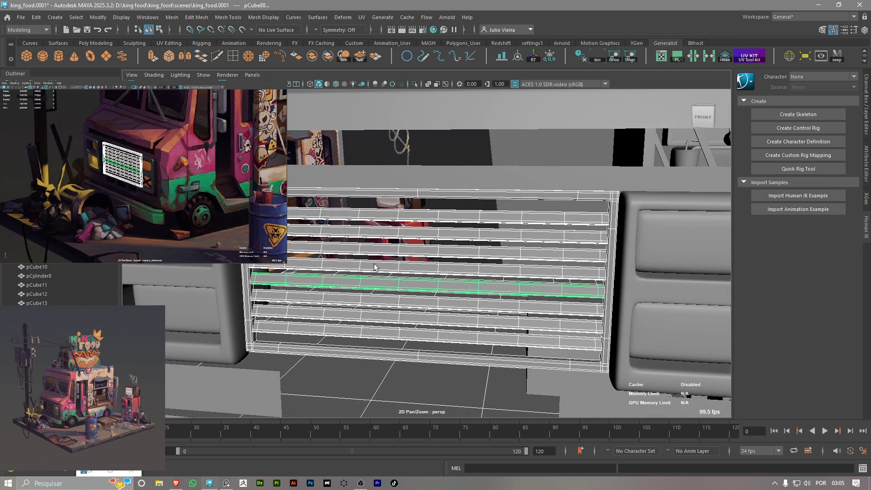
click(370, 343)
shift+click(353, 320)
shift+click(349, 305)
shift+click(355, 287)
Add the remaining slats up to the top and group frame and slats with Ctrl+G
shift+click(360, 270)
shift+click(361, 250)
shift+click(363, 234)
shift+click(361, 218)
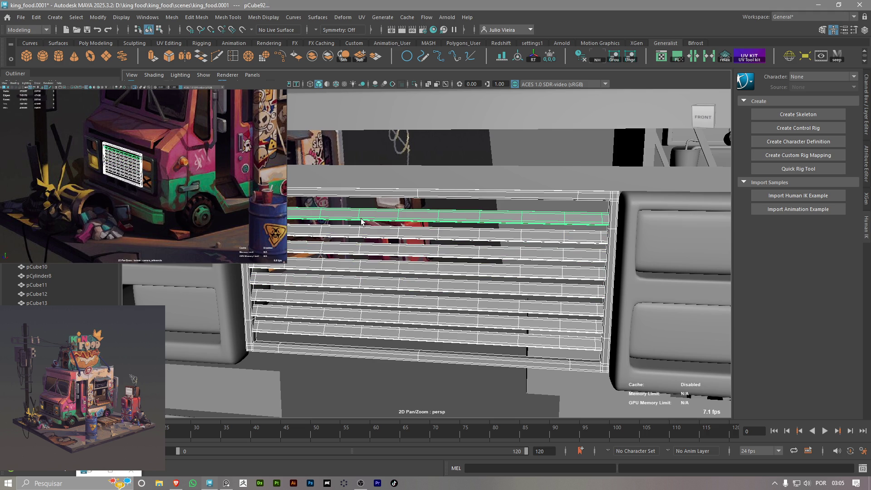
key(ctrl+g)
key(e)
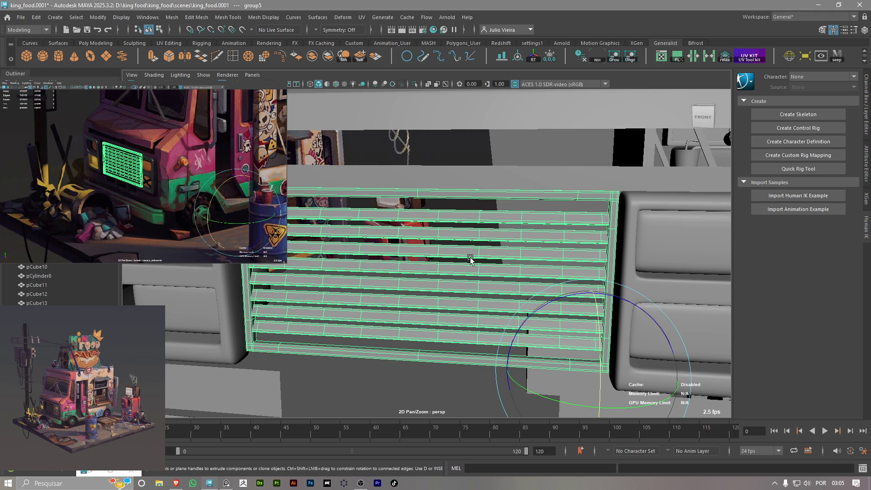
Center the grille group's pivot and tilt it back from upright
key(f)
click(520, 57)
alt+drag(436, 205, 351, 236)
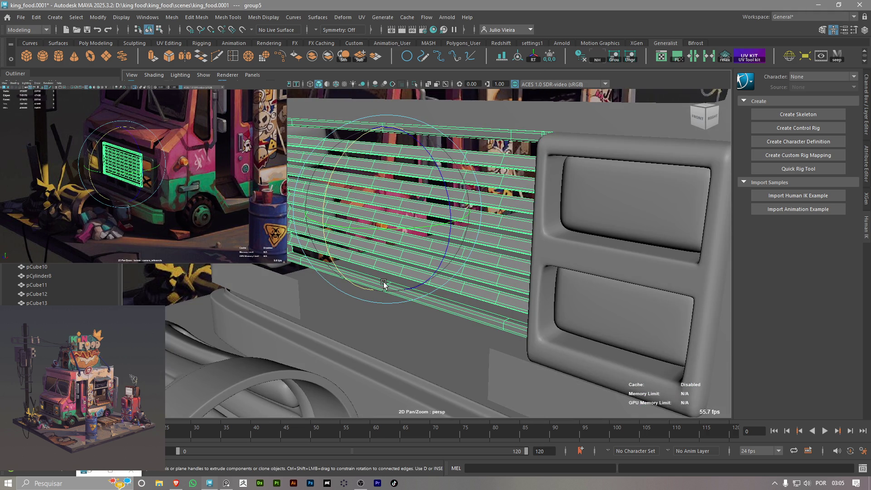
key(w)
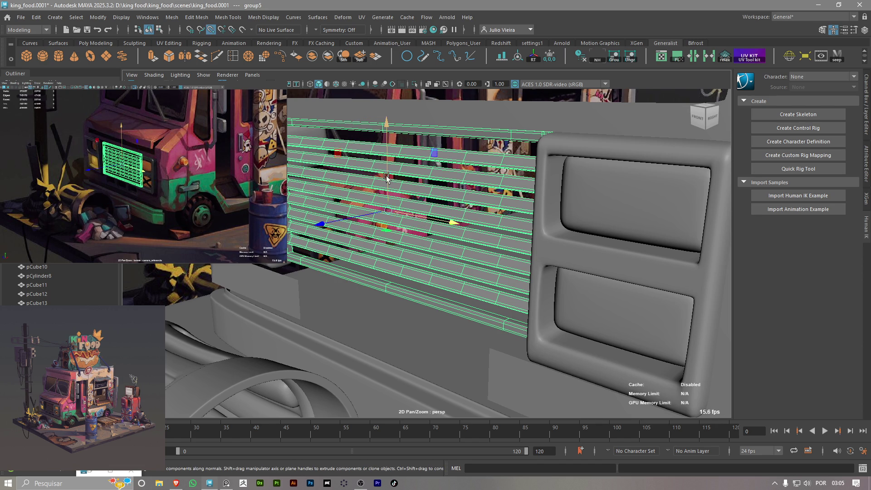
key(e)
mouse_move(384, 171)
mouse_down()
mouse_move(364, 208)
mouse_move(362, 254)
mouse_move(419, 204)
mouse_up()
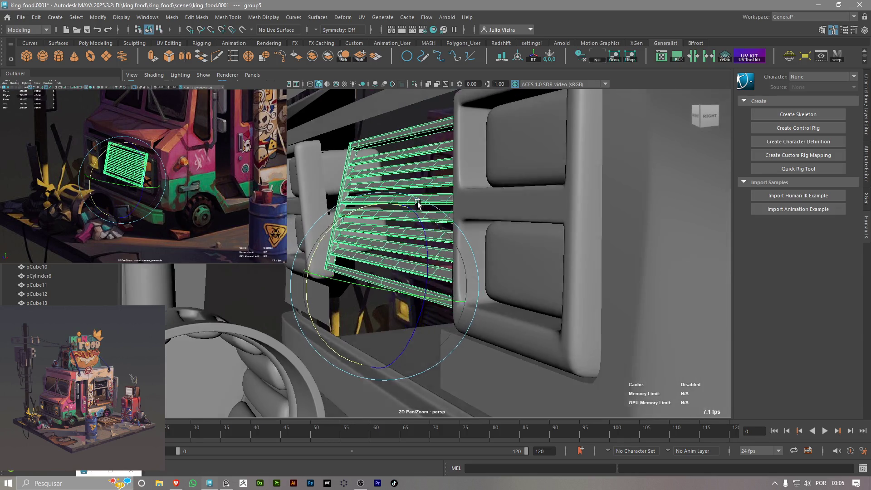
Move the tilted grille down into the truck's front opening and check it from another angle
key(w)
drag(327, 227, 335, 240)
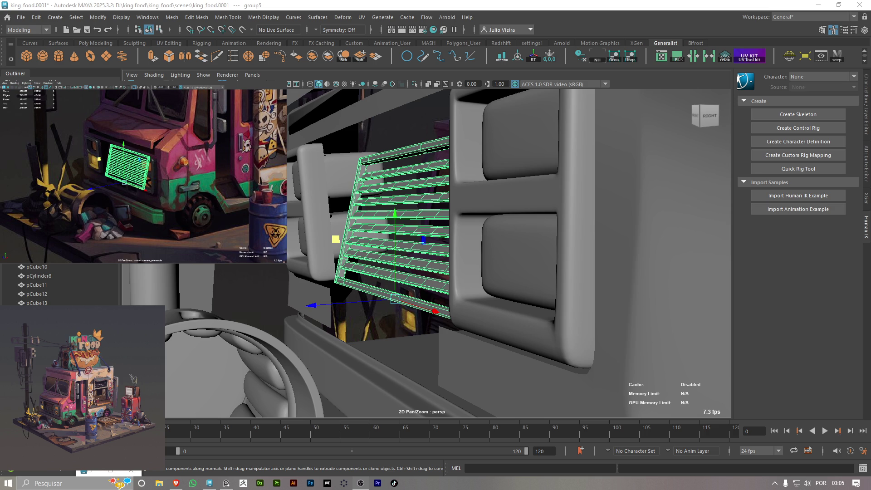
mouse_move(381, 245)
alt+mouse_down()
mouse_move(353, 244)
mouse_move(358, 264)
alt+mouse_up()
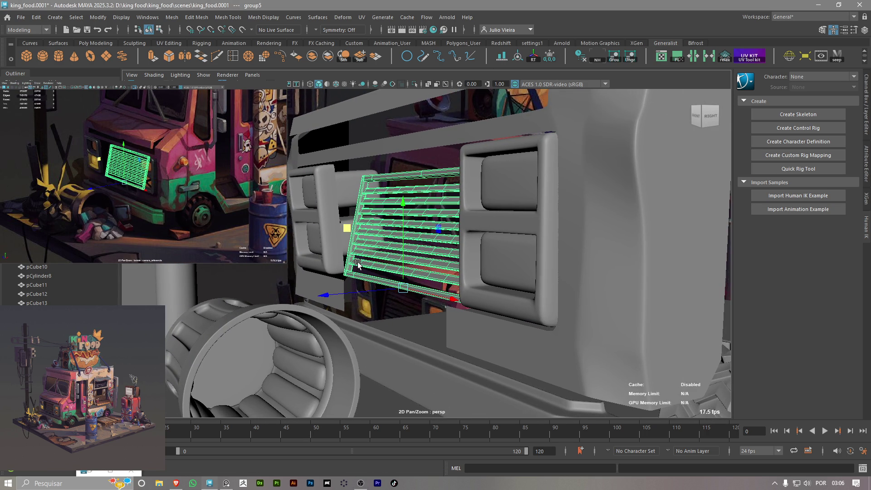
click(382, 310)
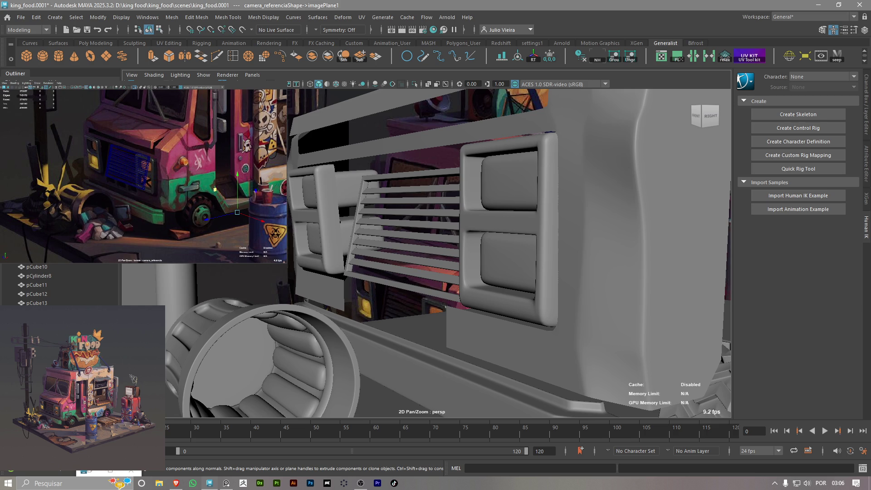
From a side view, Shift-select six individual grille slats starting with the bottom and top ones
click(399, 224)
mouse_move(399, 225)
alt+mouse_down()
mouse_move(469, 226)
mouse_move(399, 224)
mouse_move(414, 219)
alt+mouse_up()
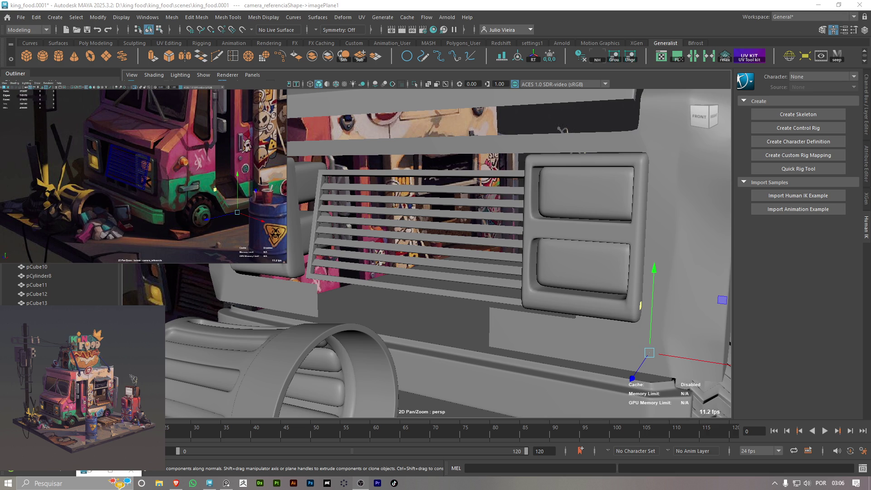
alt+drag(331, 205, 392, 279)
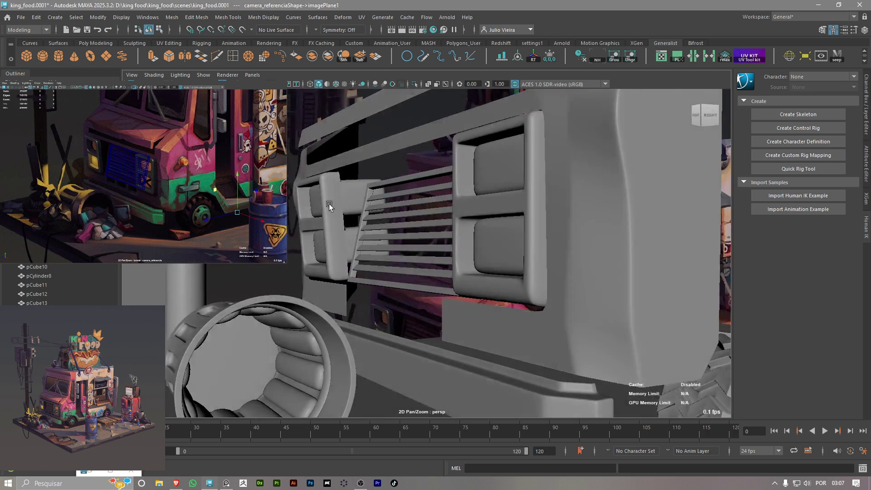
click(393, 279)
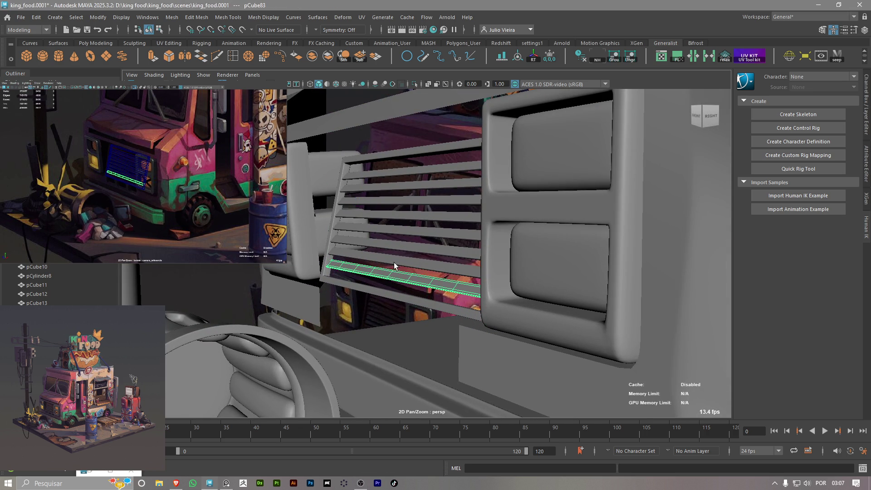
shift+click(403, 176)
shift+click(405, 205)
shift+click(403, 219)
shift+click(395, 236)
shift+click(393, 245)
Add the last slat to the selection and reorient the slats' rotate pivot axes
shift+click(395, 260)
key(w)
key(e)
key(d)
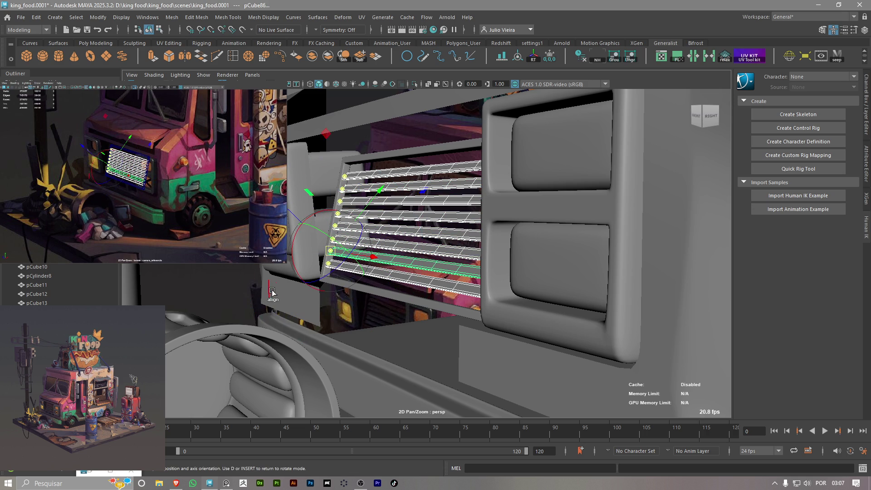
drag(299, 274, 296, 231)
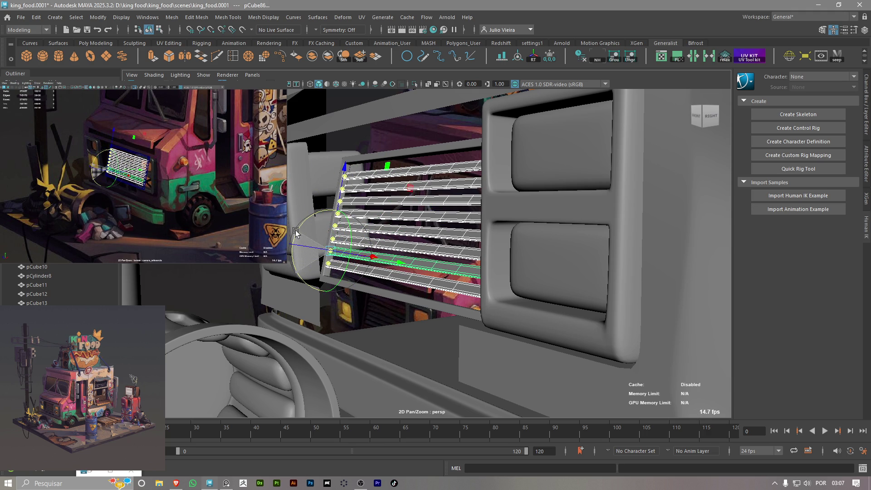
key(q)
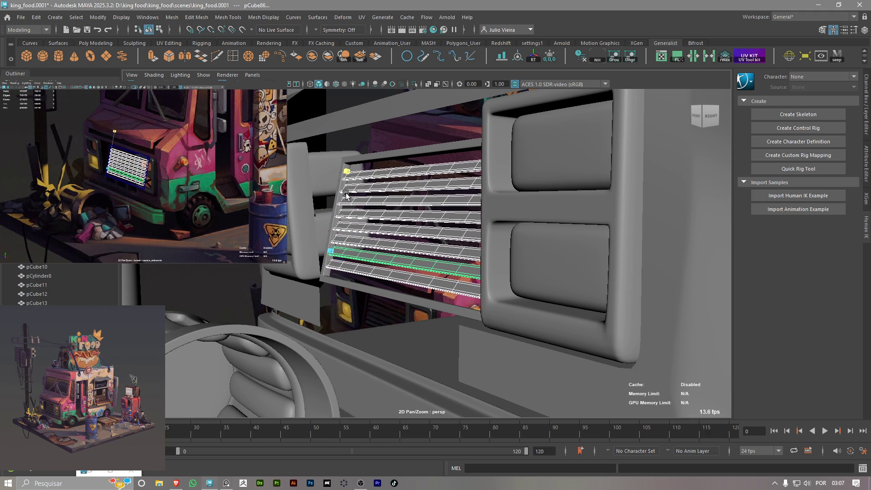
Try a scale on the slats, undo it, and group them into group6
key(r)
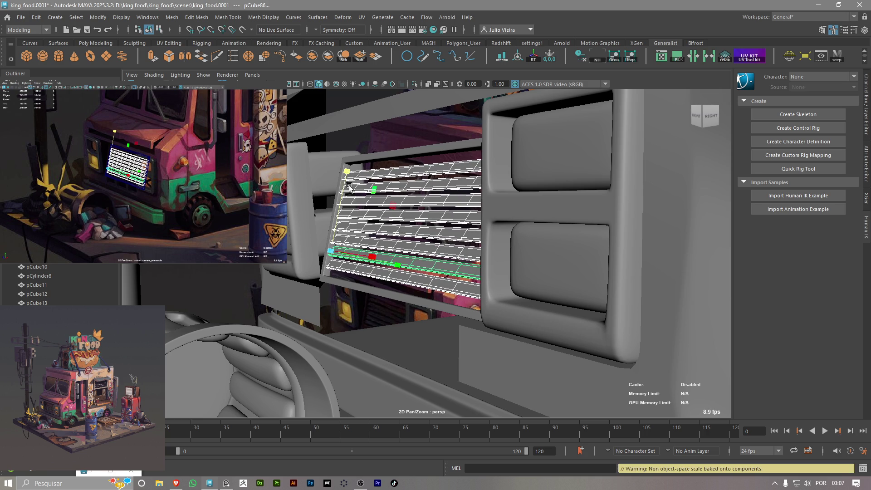
scroll(366, 204, up, 2)
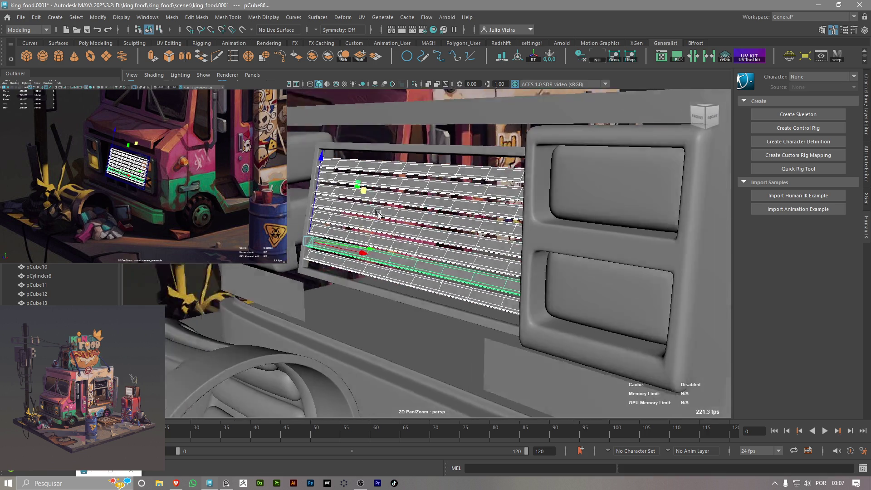
key(ctrl+z)
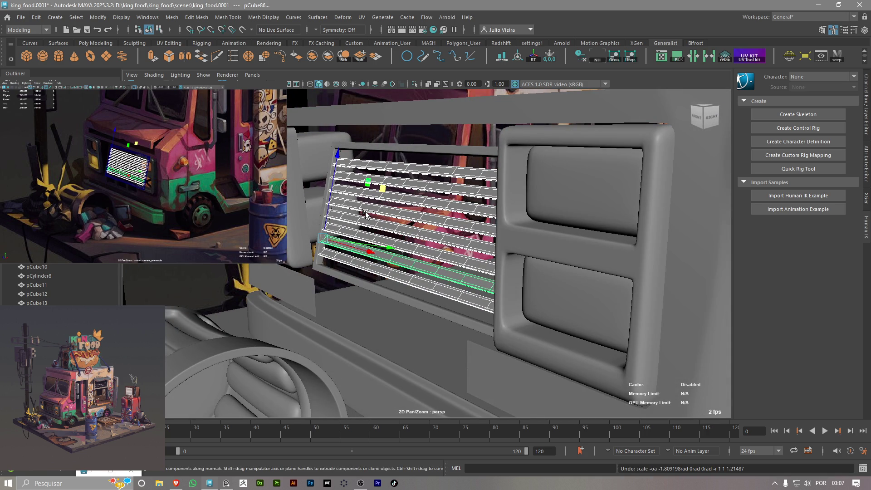
key(ctrl+g)
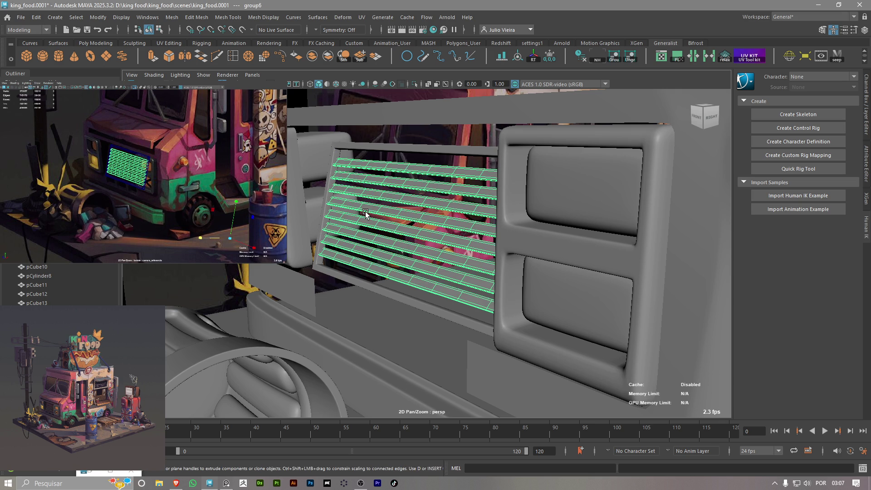
Center the slat group's pivot and frame the grille in the view
click(522, 58)
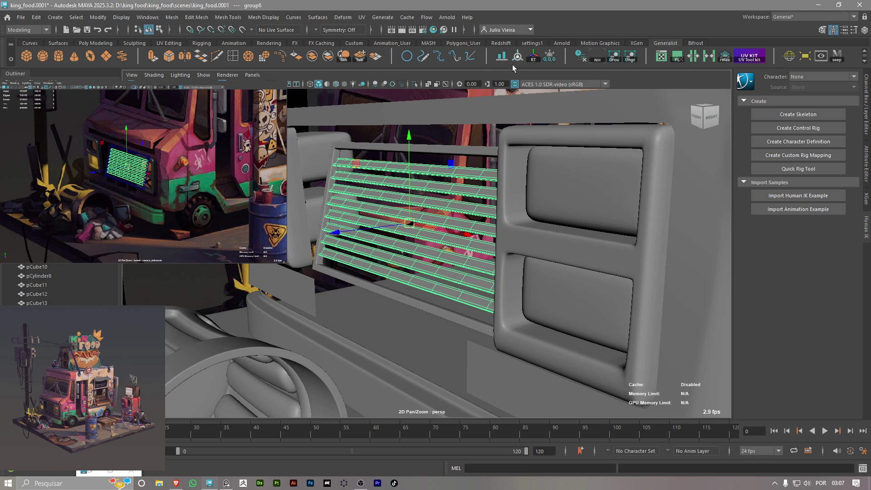
alt+drag(400, 235, 481, 323)
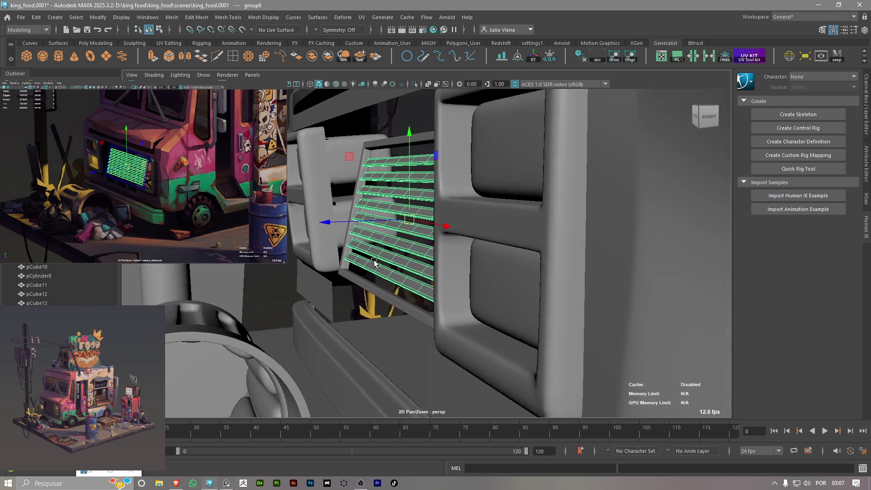
scroll(477, 319, up, 3)
scroll(446, 300, up, 3)
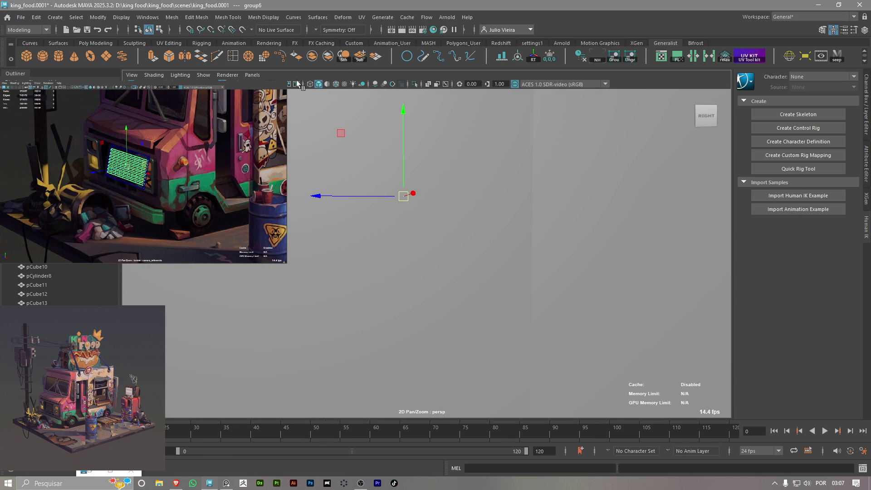
mouse_move(315, 88)
alt+mouse_down()
mouse_move(402, 195)
mouse_move(403, 210)
mouse_move(386, 199)
alt+mouse_up()
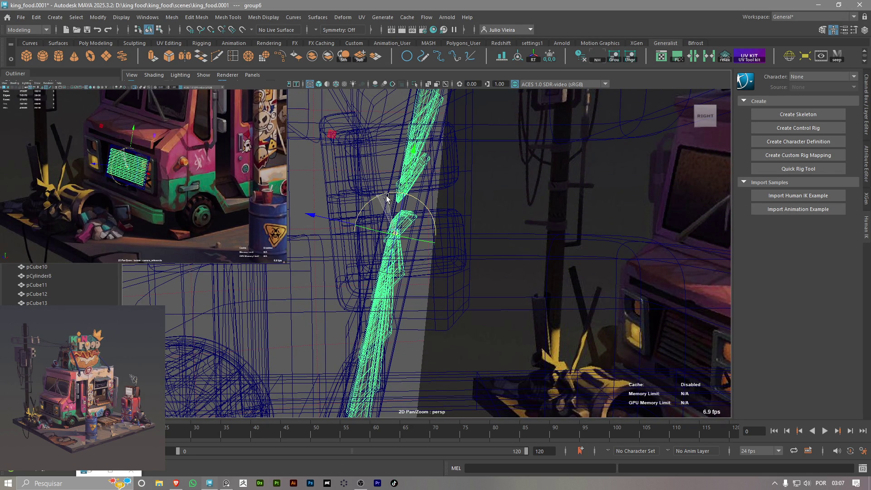
key(f)
key(w)
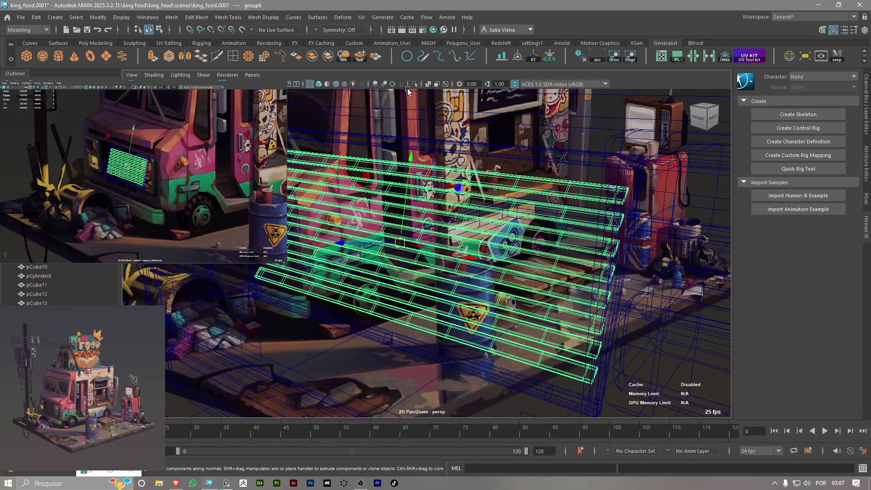
Raise the slat group slightly along Y inside the frame, then select the body panel
alt+drag(405, 91, 353, 159)
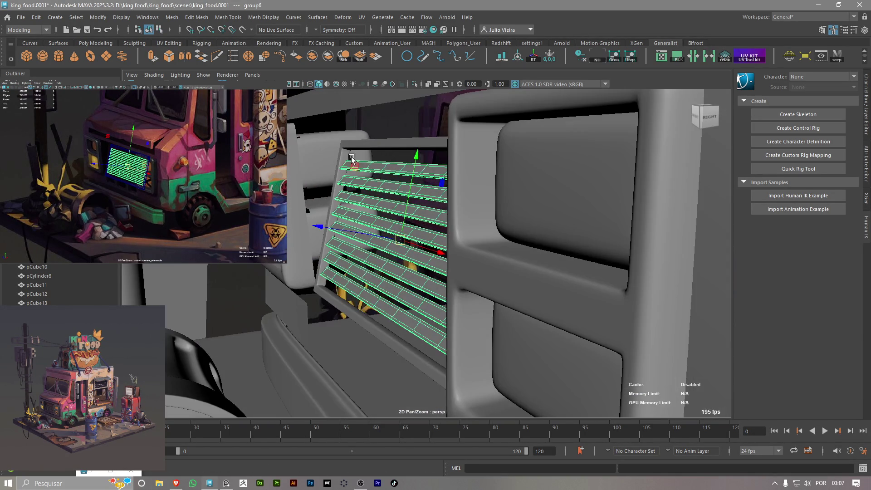
drag(416, 157, 415, 172)
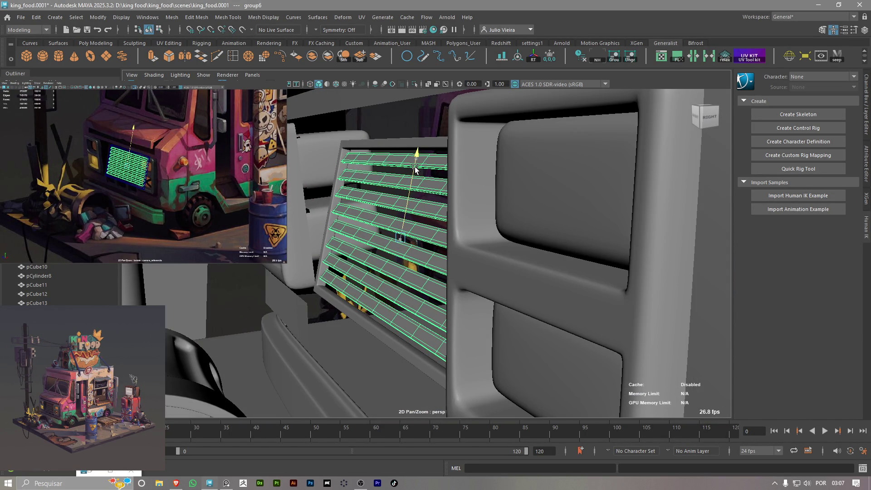
right_drag(406, 179, 398, 181)
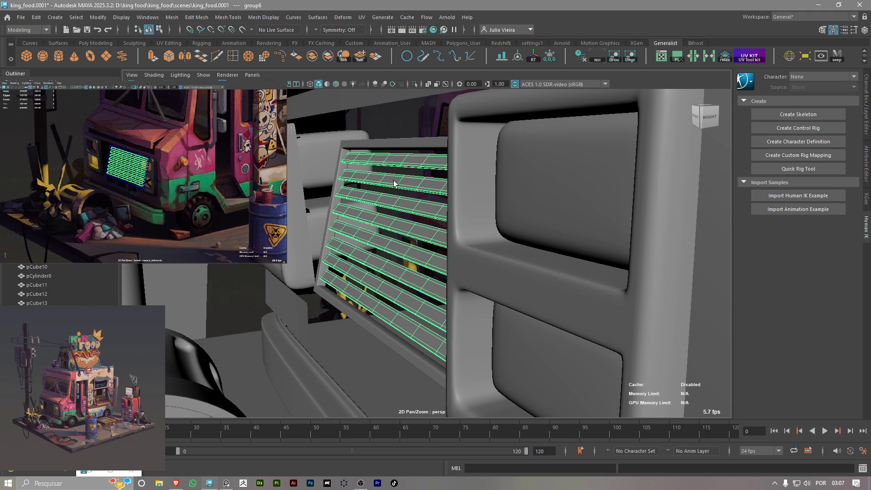
click(290, 260)
alt+drag(306, 277, 296, 276)
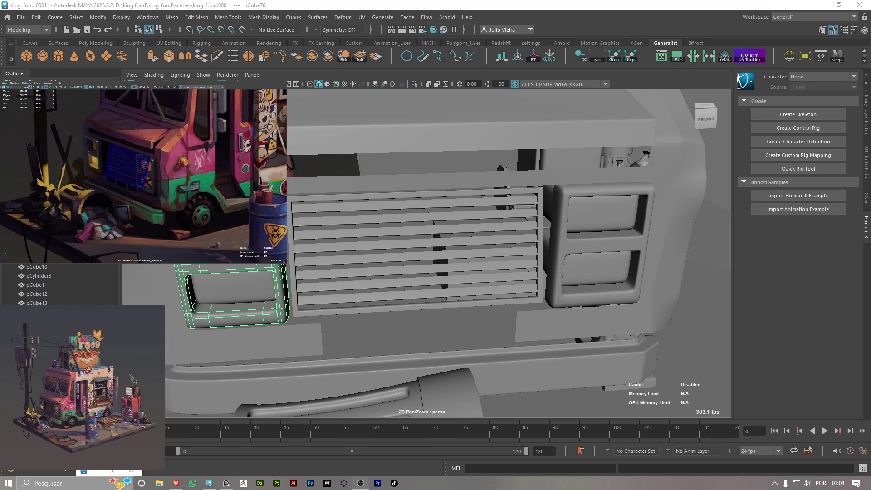
alt+drag(372, 252, 392, 240)
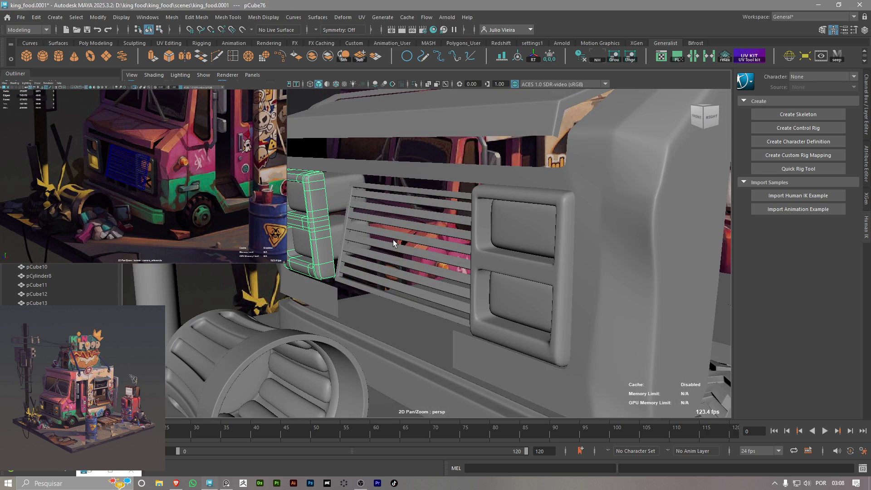
click(402, 249)
mouse_move(402, 250)
alt+mouse_down()
mouse_move(449, 248)
mouse_move(426, 244)
alt+mouse_up()
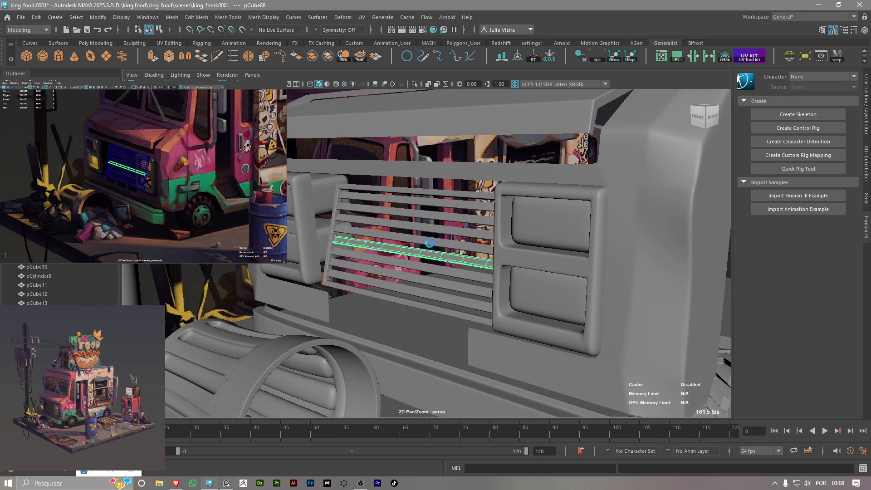
scroll(478, 306, down, 5)
mouse_move(478, 306)
alt+mouse_down()
mouse_move(489, 261)
mouse_move(420, 259)
alt+mouse_up()
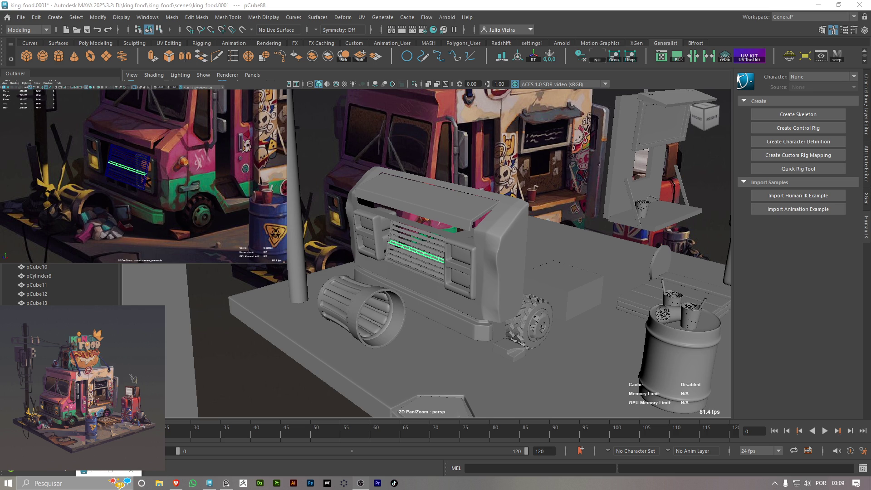
mouse_move(441, 242)
alt+mouse_down()
mouse_move(419, 237)
mouse_move(412, 276)
alt+mouse_up()
scroll(417, 276, up, 5)
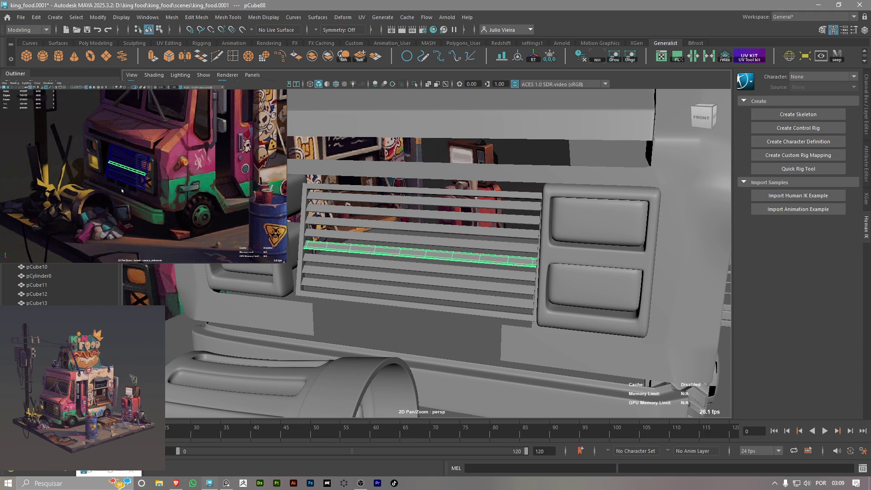
click(499, 332)
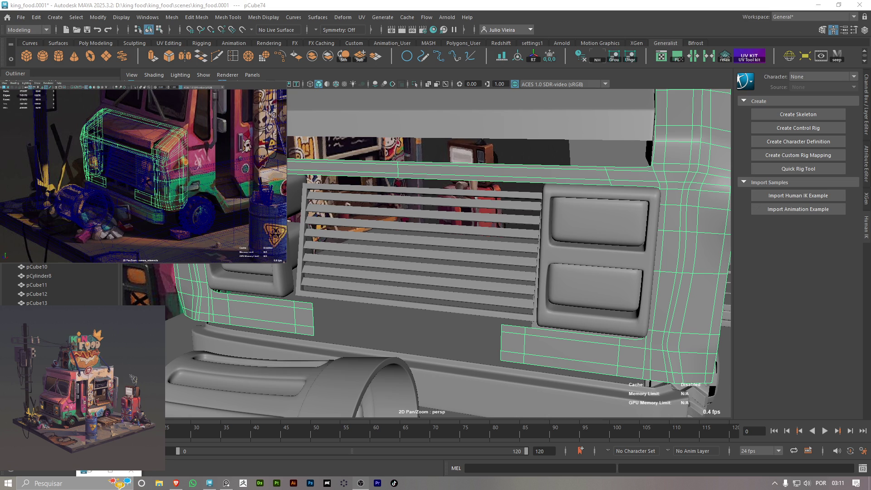
Orbit the truck front, select the spare box pCube93 and frame the view on it
mouse_move(450, 262)
alt+mouse_down()
mouse_move(402, 297)
mouse_move(365, 288)
alt+mouse_up()
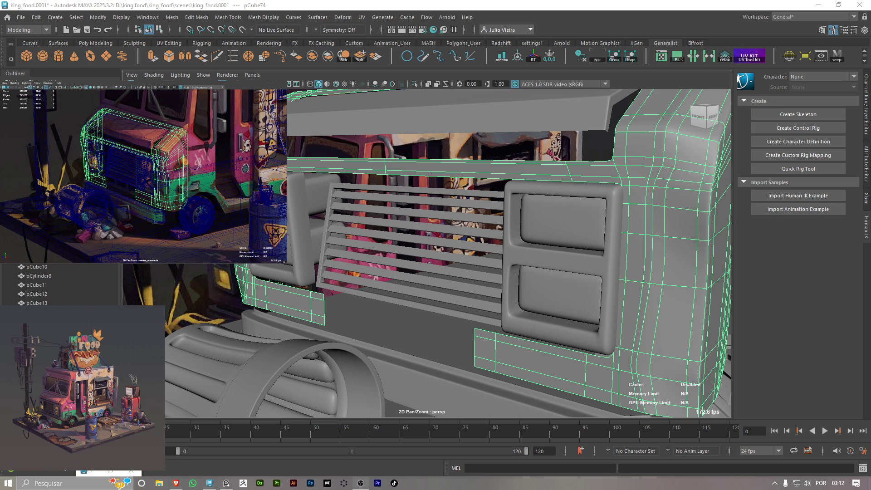
mouse_move(406, 258)
alt+mouse_down()
mouse_move(386, 236)
mouse_move(361, 236)
alt+mouse_up()
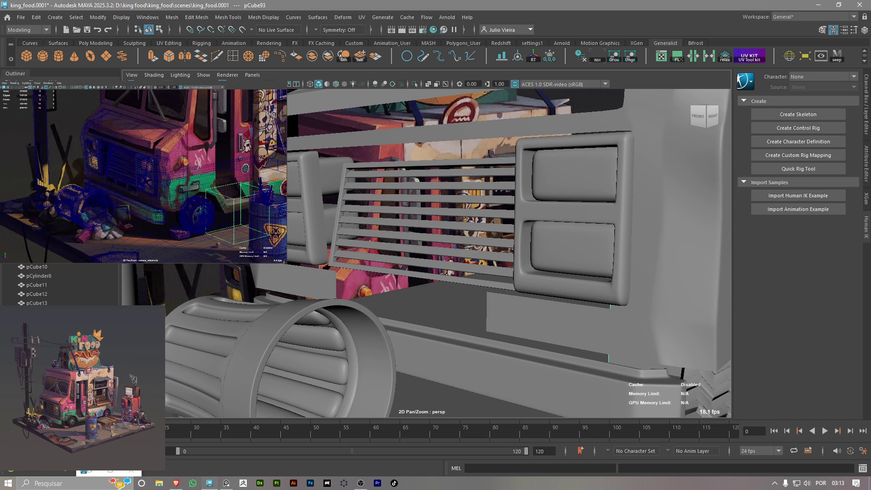
click(415, 255)
key(f)
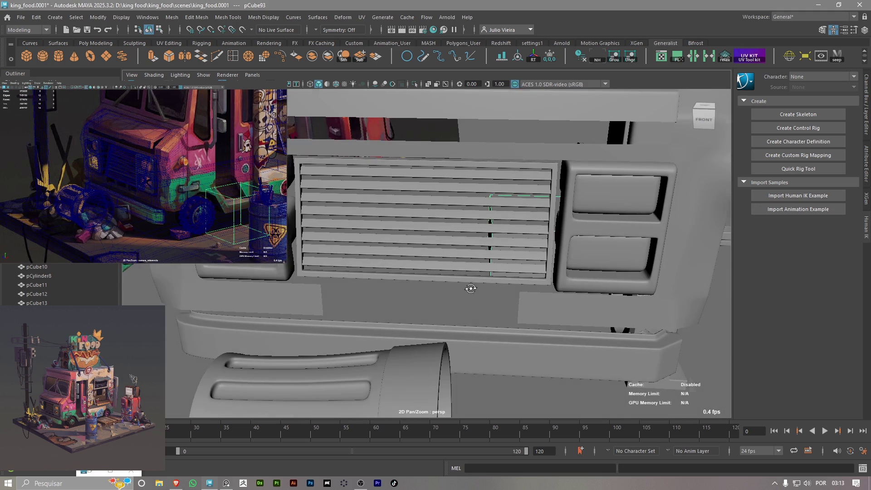
Move pCube93 up into view and scale it into a thin, wide slab
alt+drag(471, 288, 433, 282)
key(w)
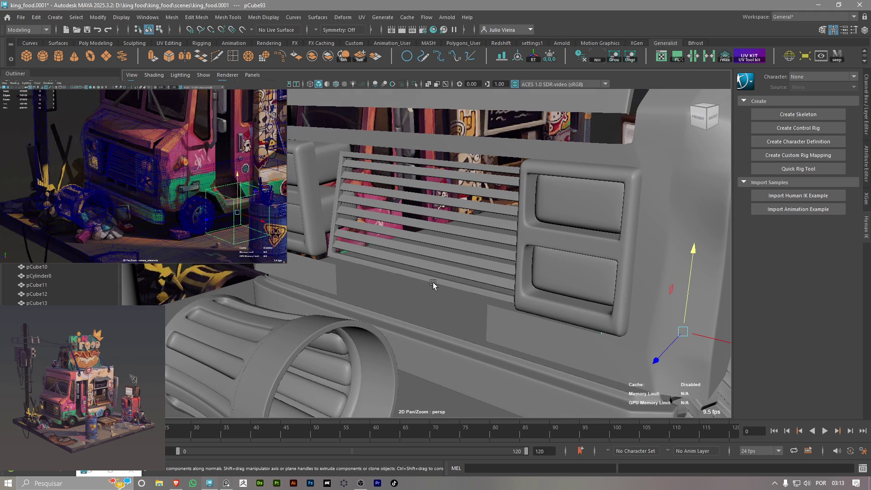
drag(671, 345, 498, 335)
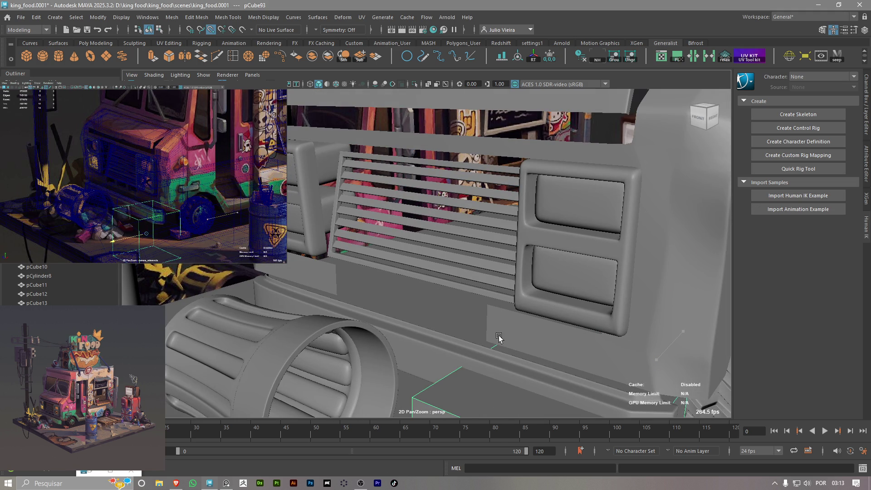
drag(554, 402, 492, 331)
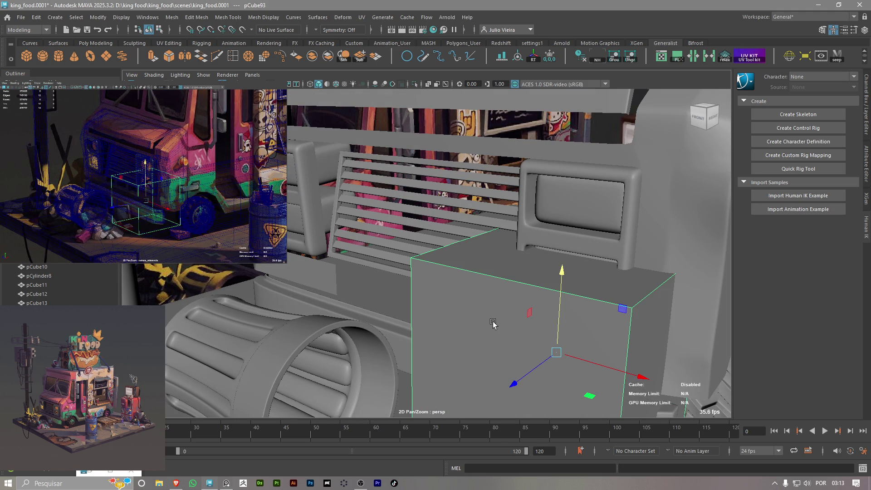
key(r)
drag(557, 353, 538, 344)
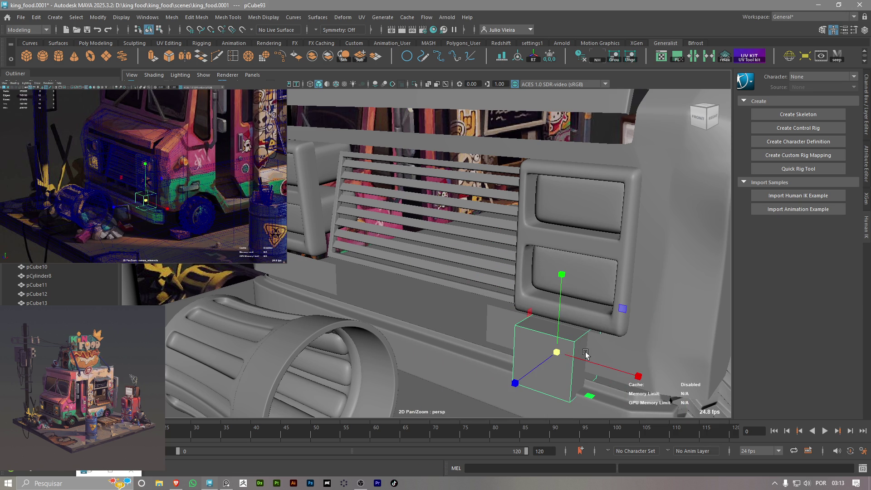
drag(603, 374, 728, 402)
drag(516, 383, 552, 357)
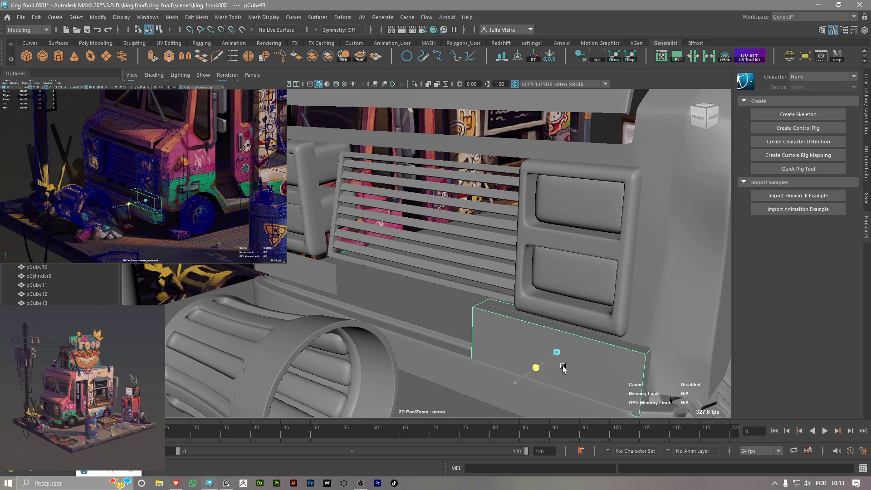
key(q)
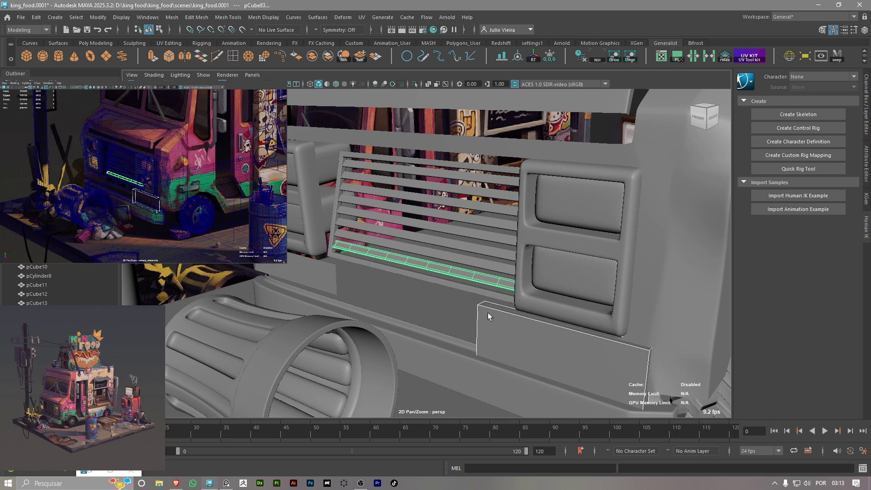
Align the slab beneath the grille pCube84 and view it straight from the front
click(476, 296)
click(501, 56)
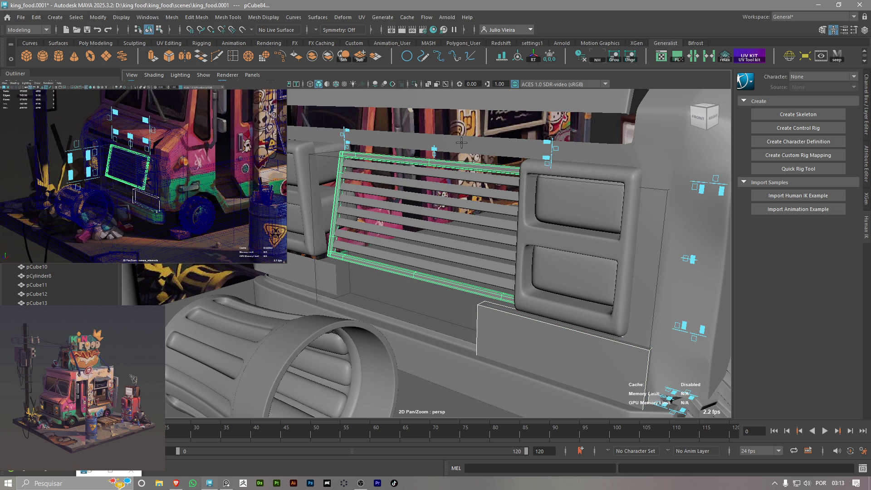
click(434, 148)
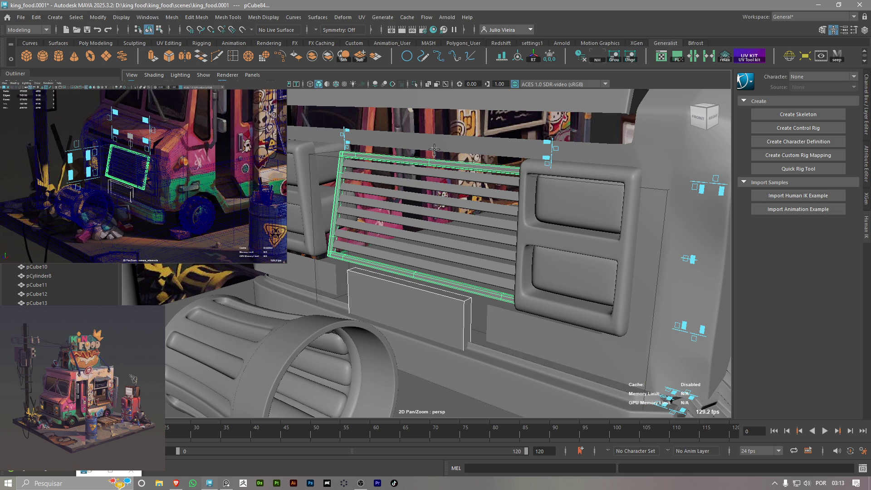
alt+drag(428, 247, 459, 316)
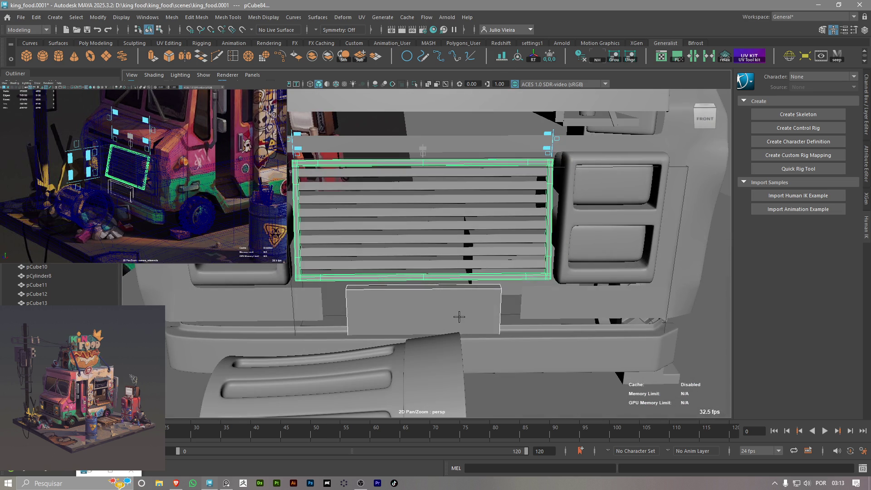
Widen the plate along X to approach the grille's width
click(459, 317)
key(r)
middle_drag(459, 317, 481, 313)
mouse_move(480, 314)
alt+mouse_down()
mouse_move(471, 361)
mouse_move(399, 318)
alt+mouse_up()
Nudge the plate vertically so it sits directly below the slats
key(w)
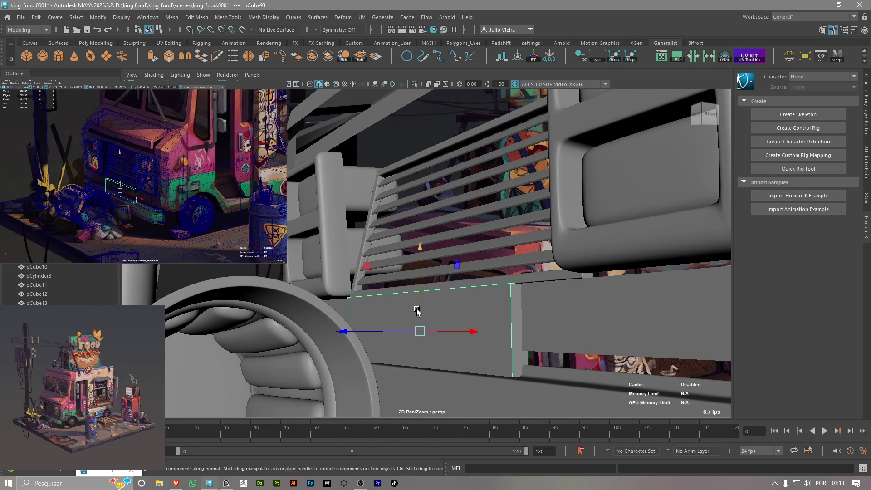
click(418, 311)
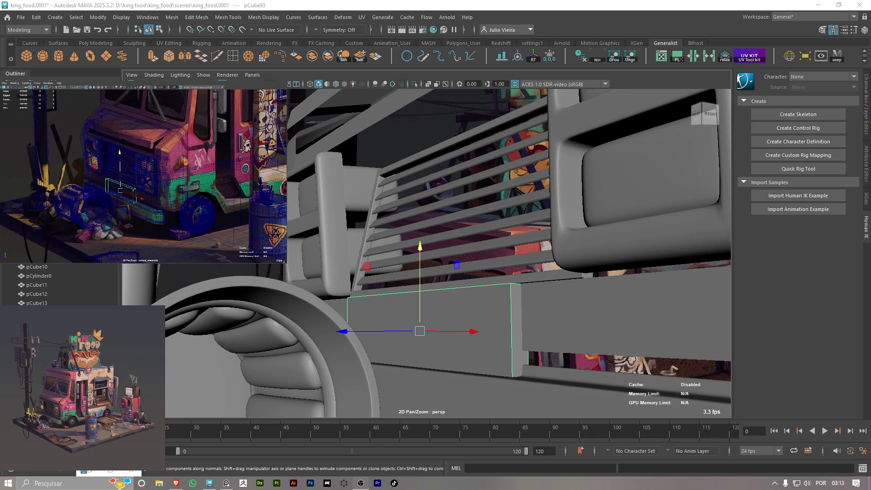
mouse_move(377, 333)
mouse_down()
mouse_move(388, 334)
mouse_move(428, 299)
mouse_move(442, 300)
mouse_up()
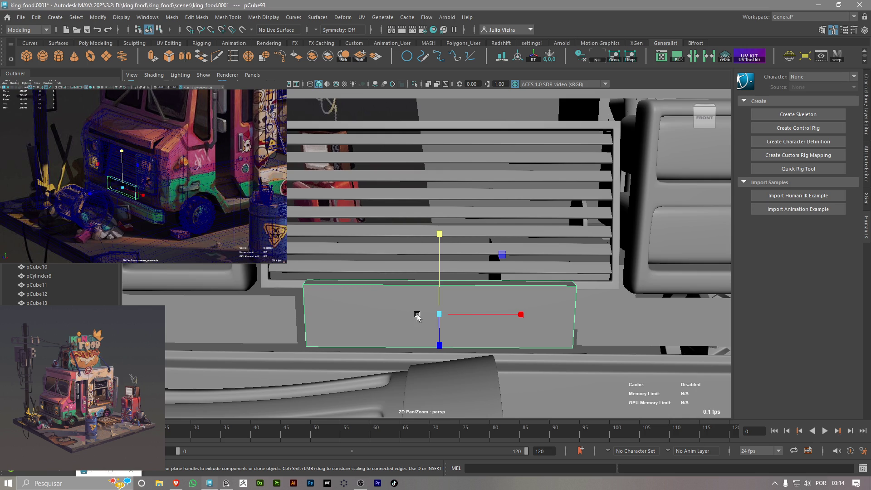
key(w)
Isolate imagePlane1 in the reference view and stretch the plate across the grille's full width
mouse_move(491, 314)
mouse_down()
mouse_move(502, 317)
mouse_move(493, 314)
mouse_up()
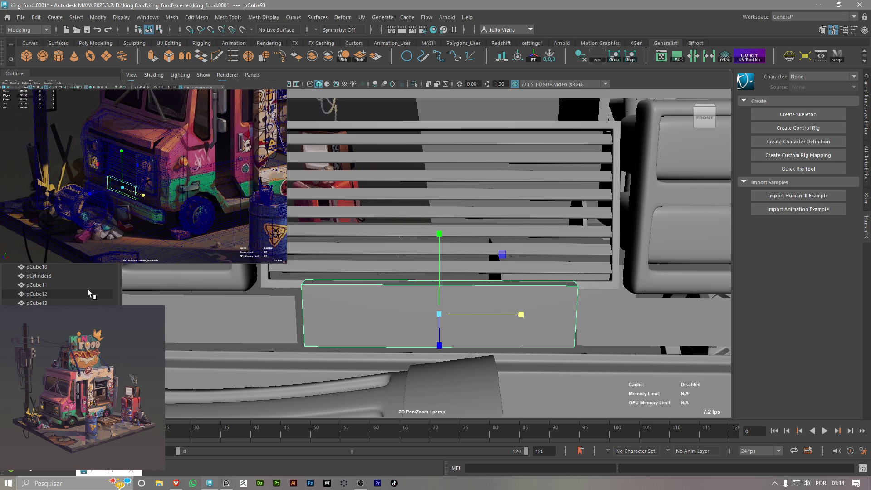
click(354, 170)
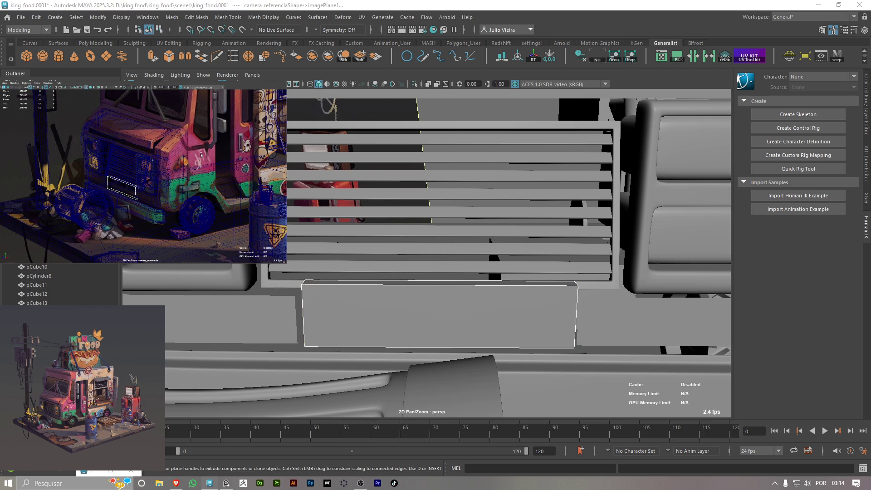
key(ctrl+1)
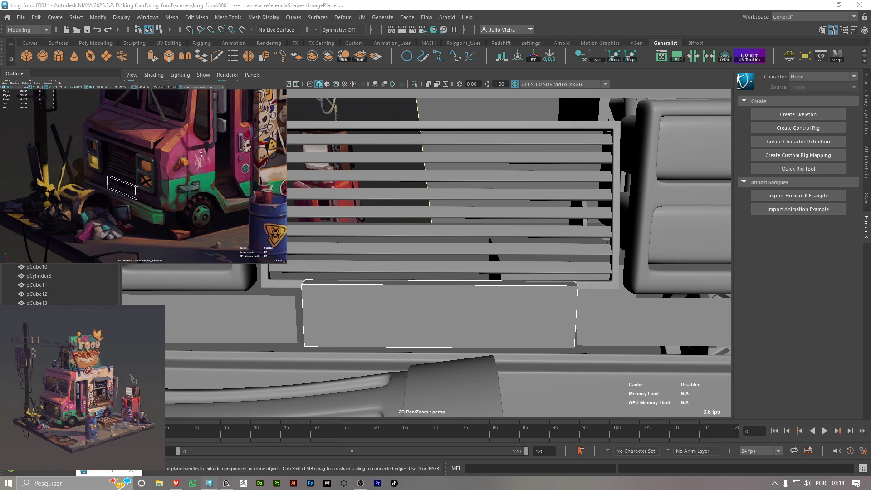
click(459, 287)
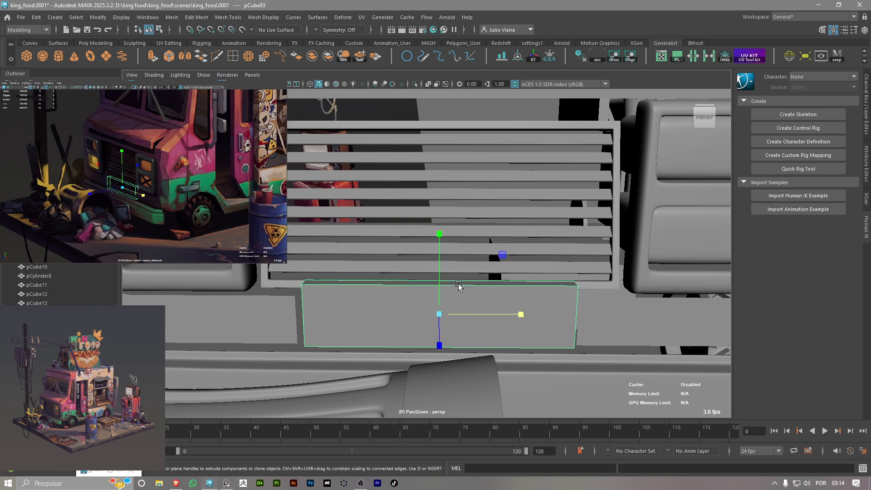
drag(479, 314, 497, 315)
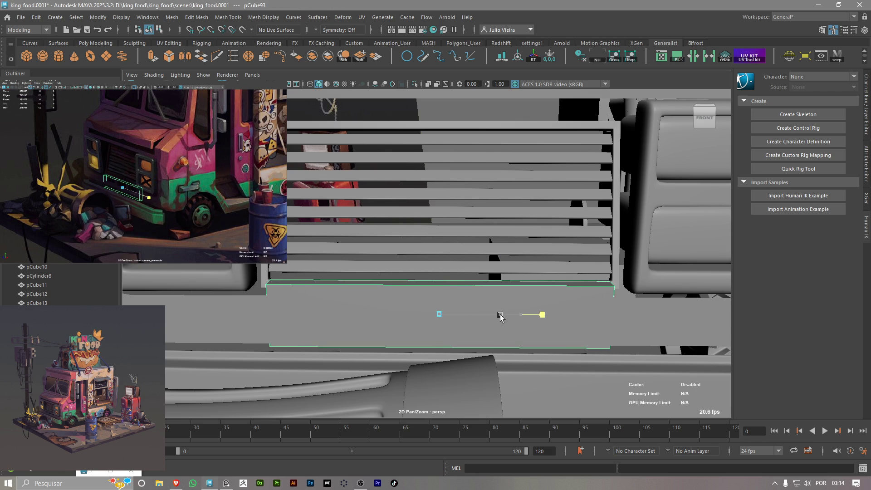
Select the truck body panel pCube74 and switch it to vertex editing
drag(497, 314, 661, 341)
click(660, 341)
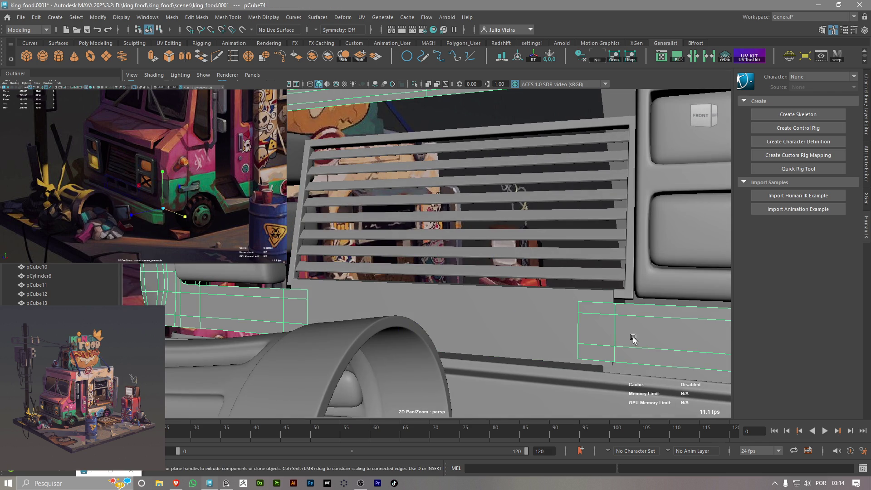
mouse_move(565, 325)
alt+mouse_down()
mouse_move(523, 294)
mouse_move(386, 249)
mouse_move(423, 266)
alt+mouse_up()
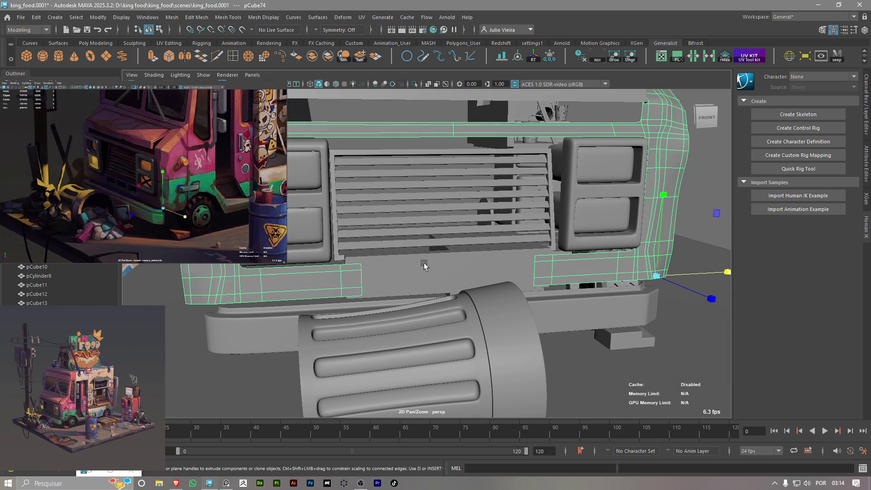
right_drag(424, 264, 399, 209)
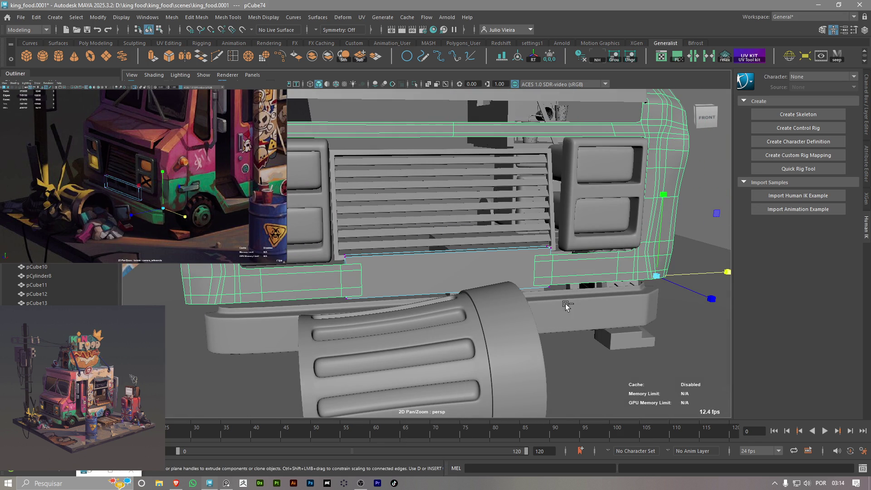
scroll(565, 306, down, 5)
scroll(565, 306, down, 5)
right_drag(522, 206, 470, 208)
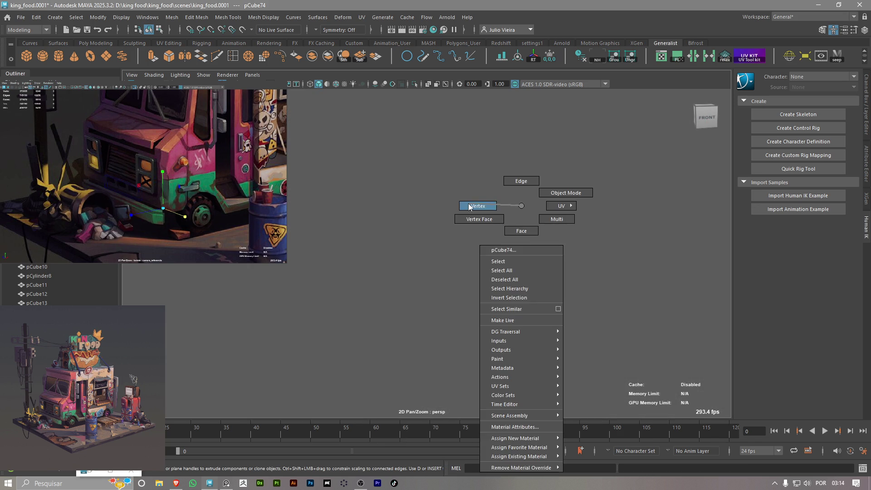
scroll(470, 208, up, 5)
scroll(469, 207, up, 5)
scroll(470, 207, up, 3)
Scale the body panel's left and right vertex groups outward to the plate's edges, then select the plate
drag(423, 319, 357, 291)
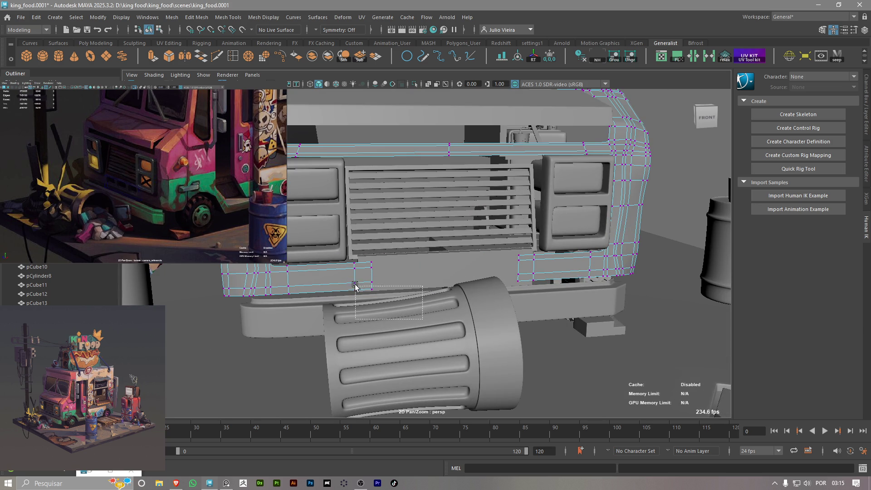
shift+drag(559, 314, 493, 230)
drag(499, 273, 514, 271)
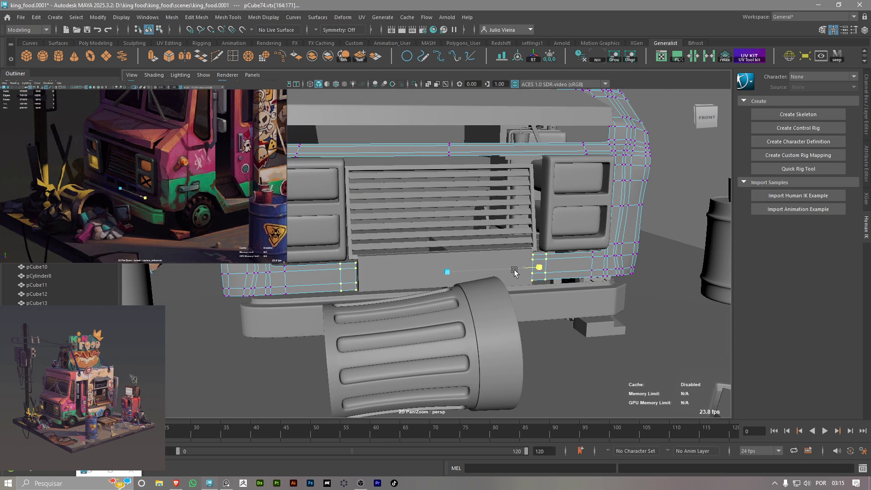
scroll(518, 279, up, 3)
scroll(545, 306, up, 3)
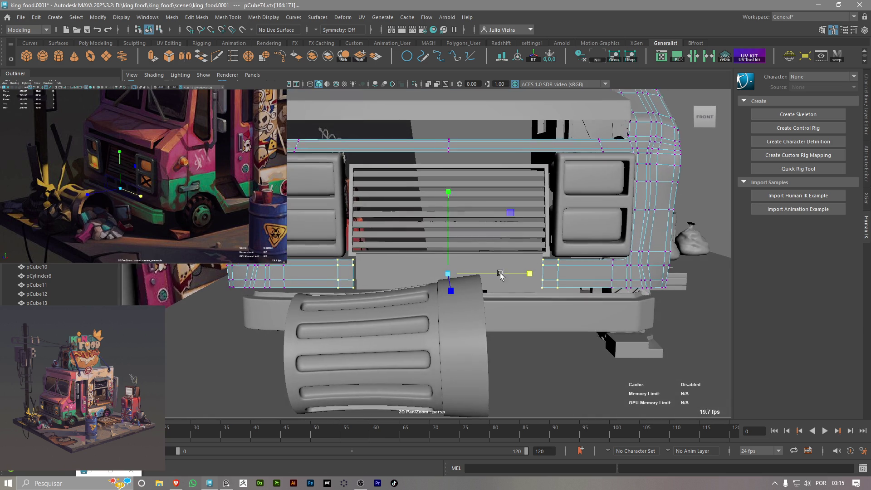
scroll(581, 346, up, 3)
mouse_move(544, 289)
mouse_down()
mouse_move(560, 294)
mouse_move(546, 301)
mouse_up()
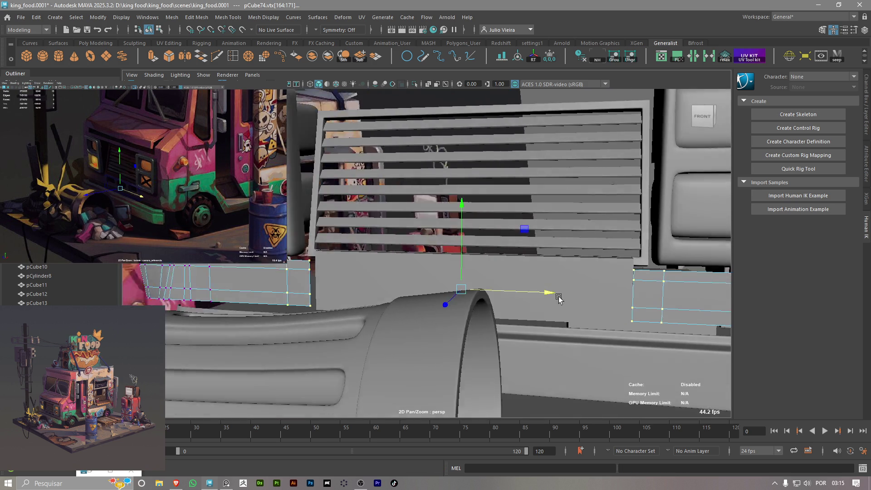
key(w)
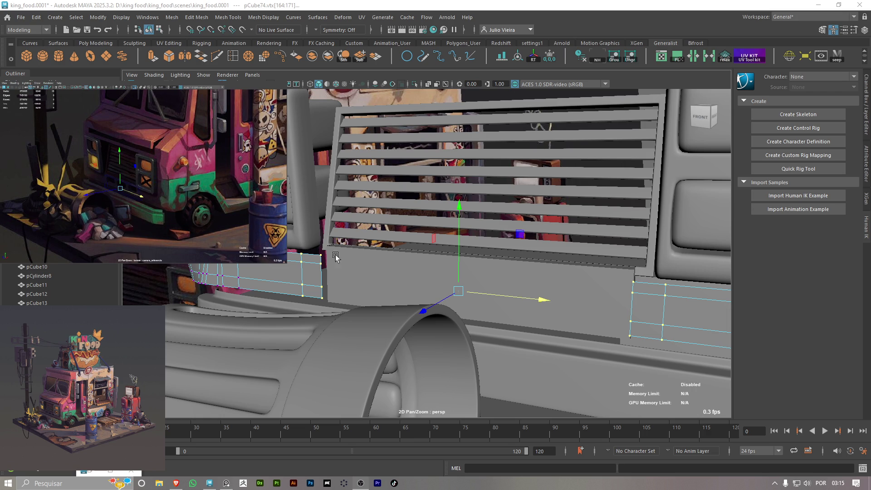
click(394, 266)
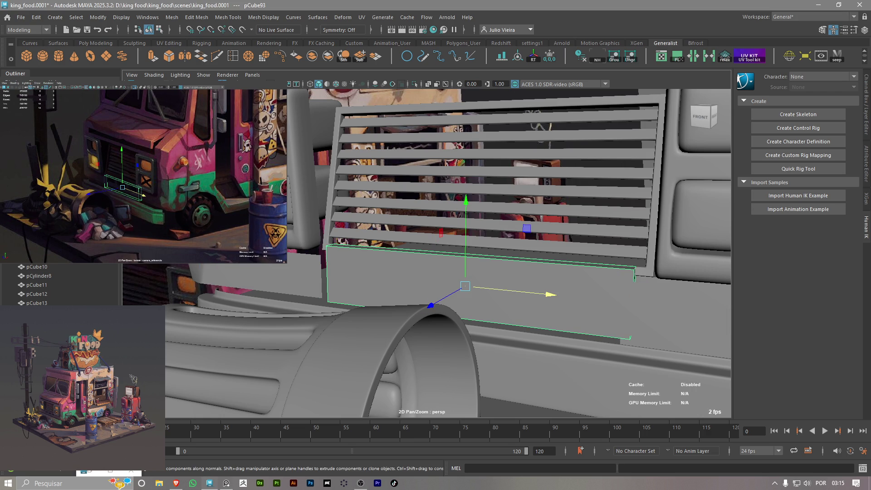
Select the plate's top face and adjust its height along Y
alt+drag(618, 308, 578, 311)
scroll(514, 266, up, 1)
scroll(480, 282, up, 3)
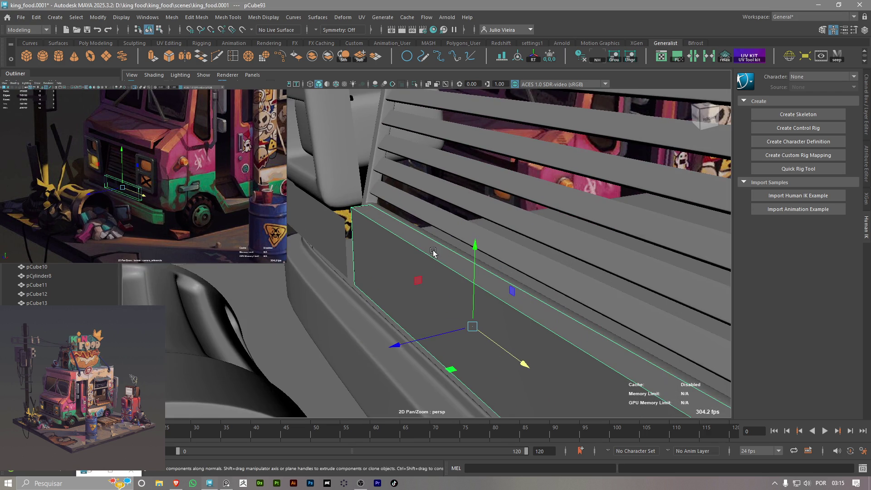
right_drag(402, 201, 402, 229)
click(436, 266)
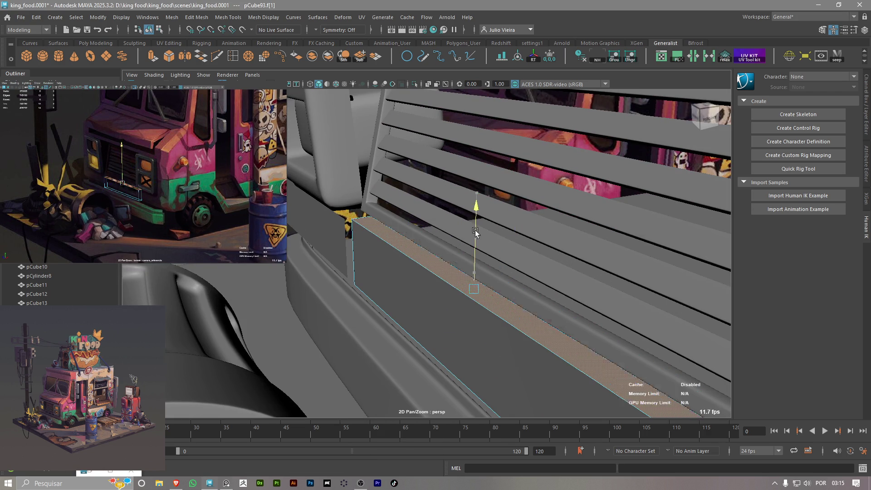
alt+drag(477, 228, 446, 230)
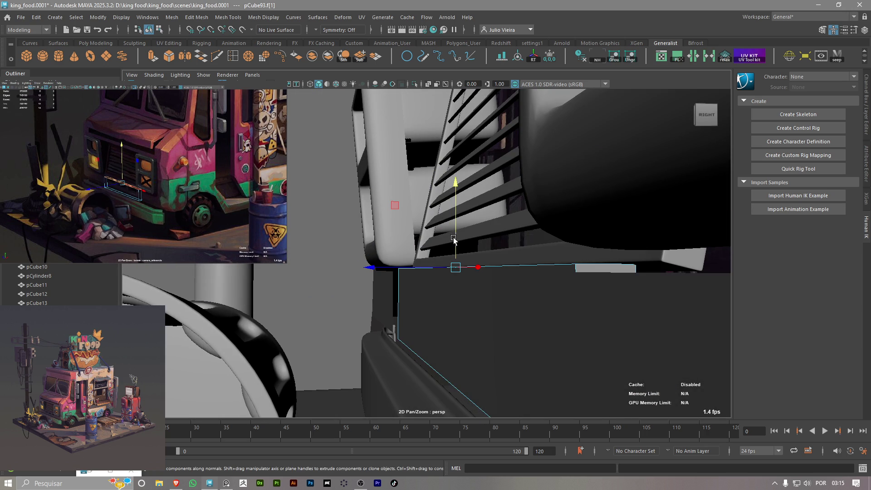
drag(454, 238, 456, 96)
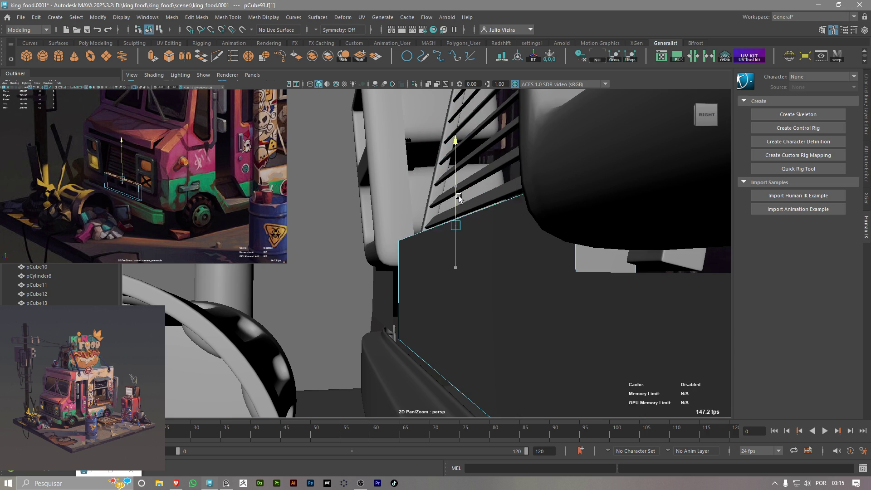
drag(455, 96, 464, 204)
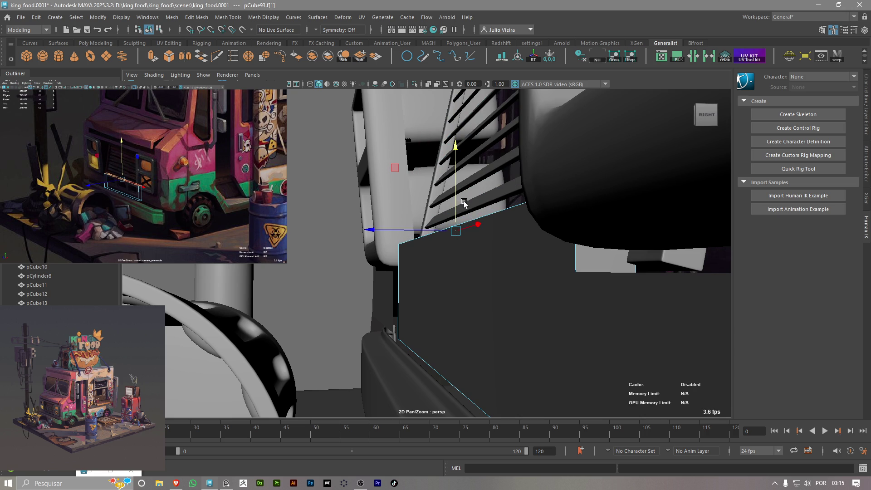
mouse_move(428, 292)
alt+mouse_down()
mouse_move(414, 279)
mouse_move(425, 255)
alt+mouse_up()
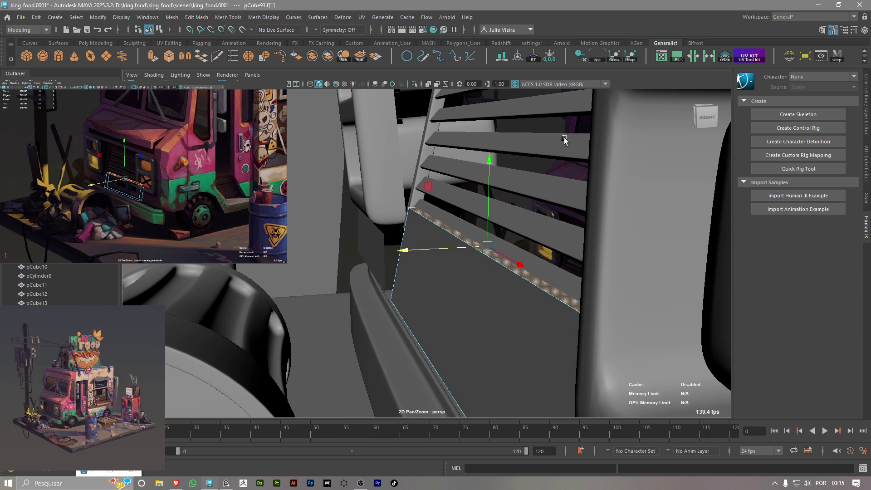
drag(492, 185, 491, 204)
Slide the top face in depth and raise it to meet the underside of the grille
click(493, 220)
click(467, 253)
alt+drag(467, 253, 475, 253)
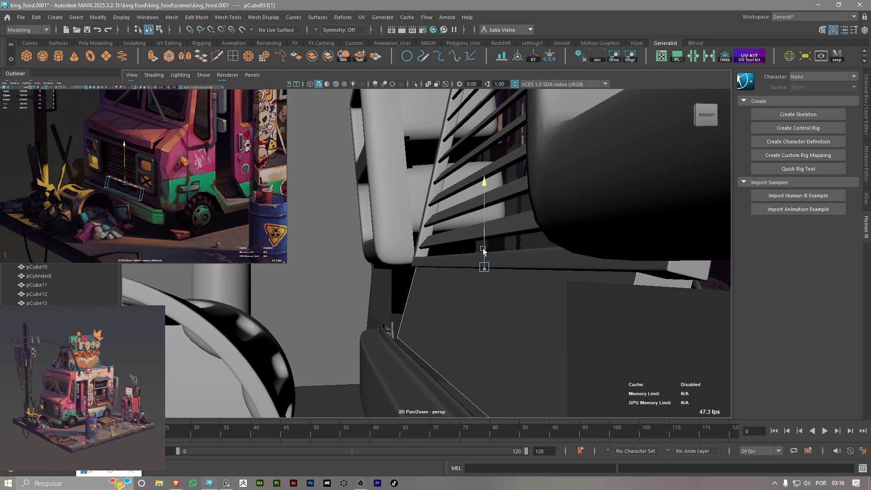
drag(469, 271, 463, 267)
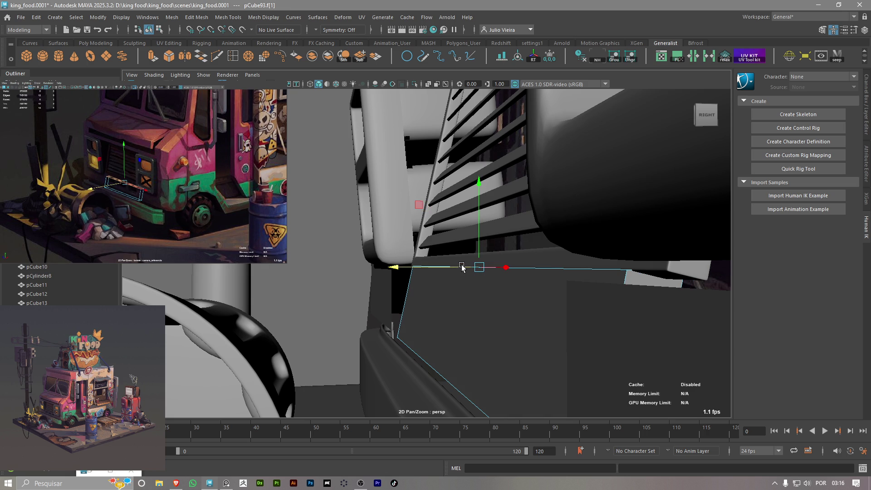
drag(479, 256, 476, 298)
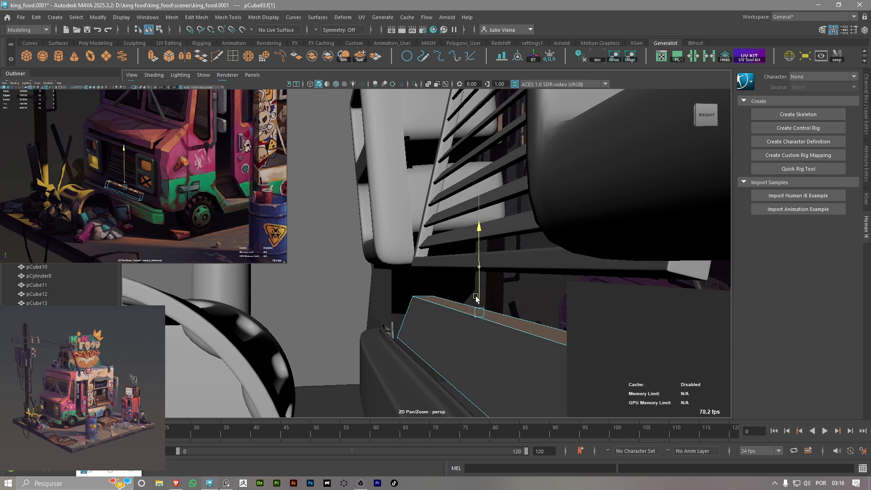
mouse_move(476, 299)
mouse_down()
mouse_move(483, 245)
mouse_move(329, 193)
mouse_up()
click(329, 194)
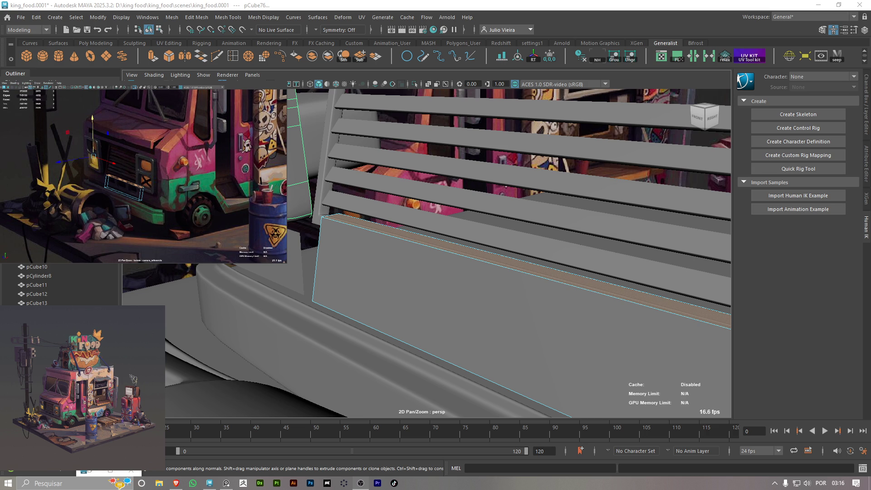
mouse_move(662, 357)
alt+mouse_down()
mouse_move(490, 292)
mouse_move(423, 261)
mouse_move(401, 237)
alt+mouse_up()
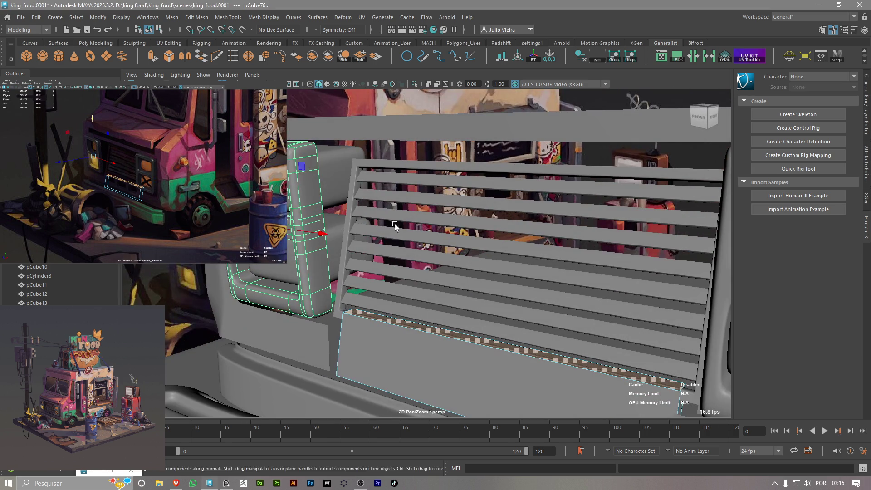
Back in Object Mode, pick the slats' parent group5 via a slat and raise it along Y
right_click(364, 175)
click(390, 162)
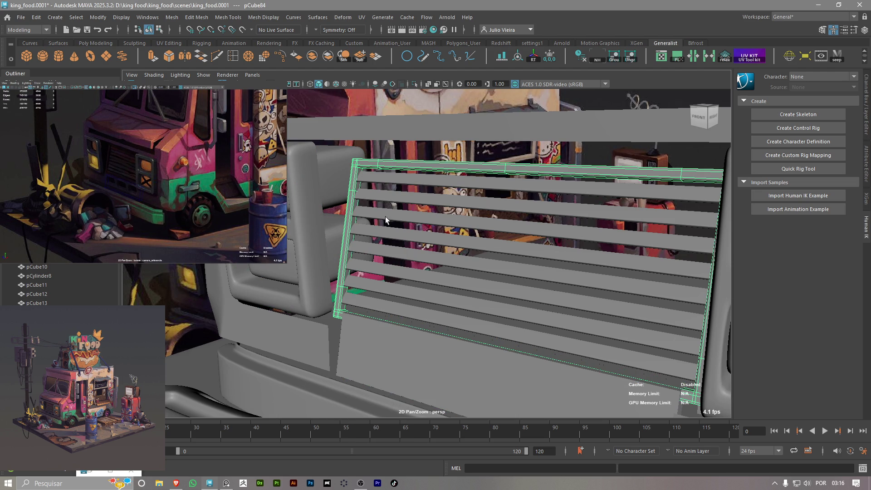
click(372, 303)
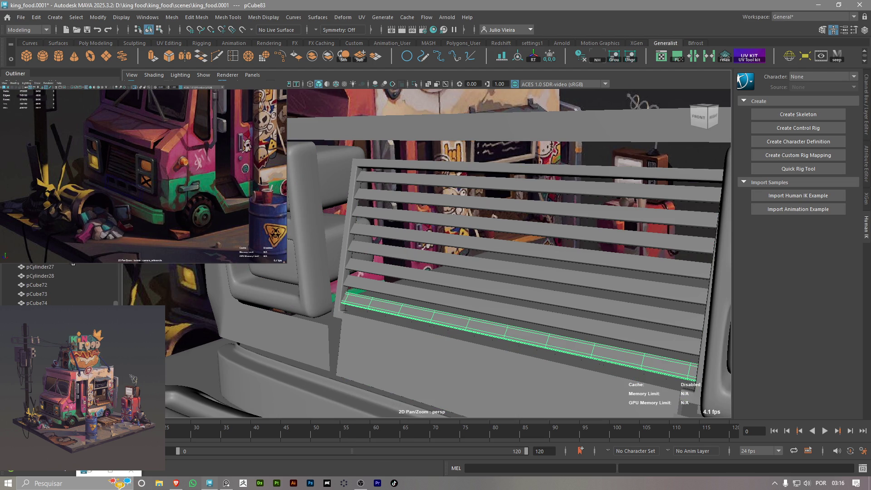
key(Up)
key(w)
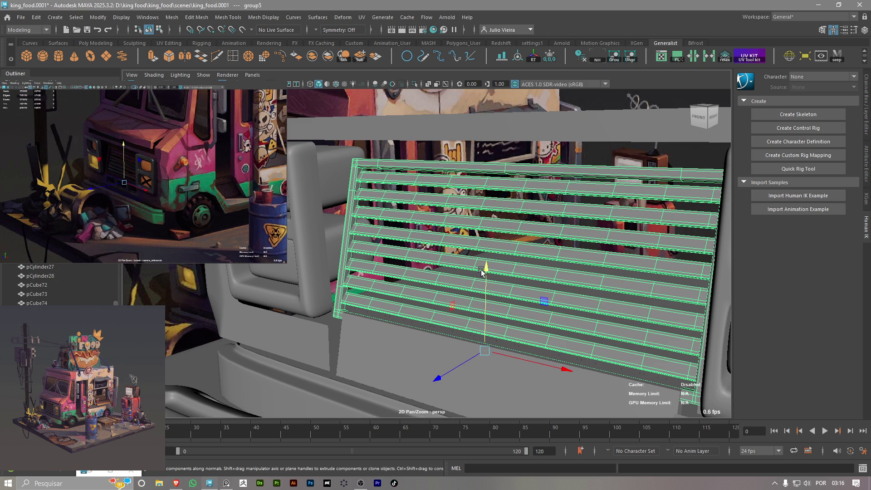
mouse_move(486, 275)
mouse_down()
mouse_move(484, 258)
mouse_move(441, 337)
mouse_up()
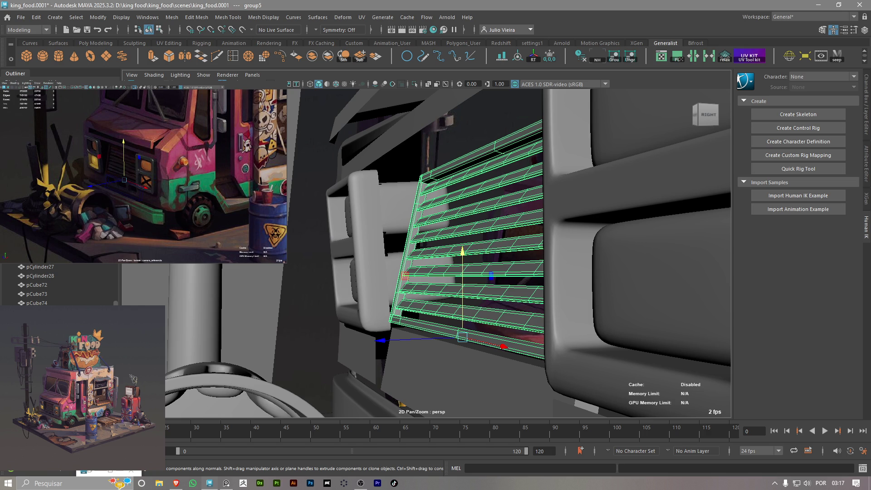
click(451, 372)
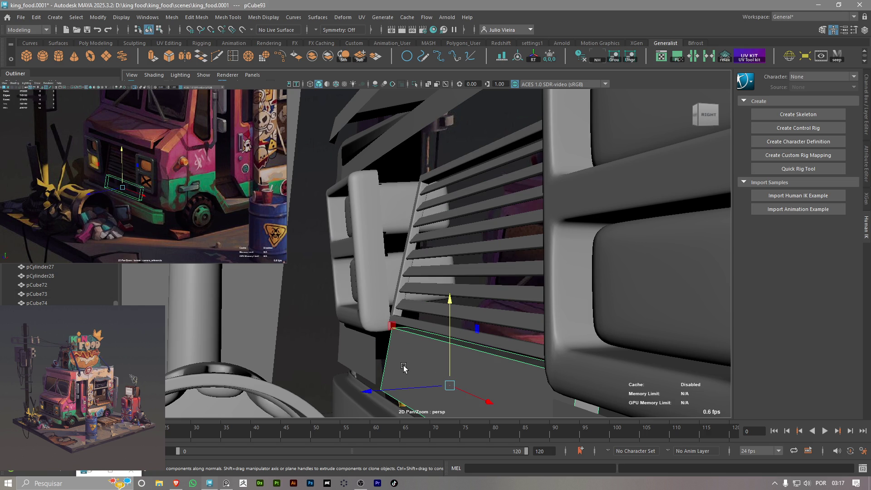
mouse_move(404, 368)
alt+mouse_down()
mouse_move(383, 323)
mouse_move(456, 312)
alt+mouse_up()
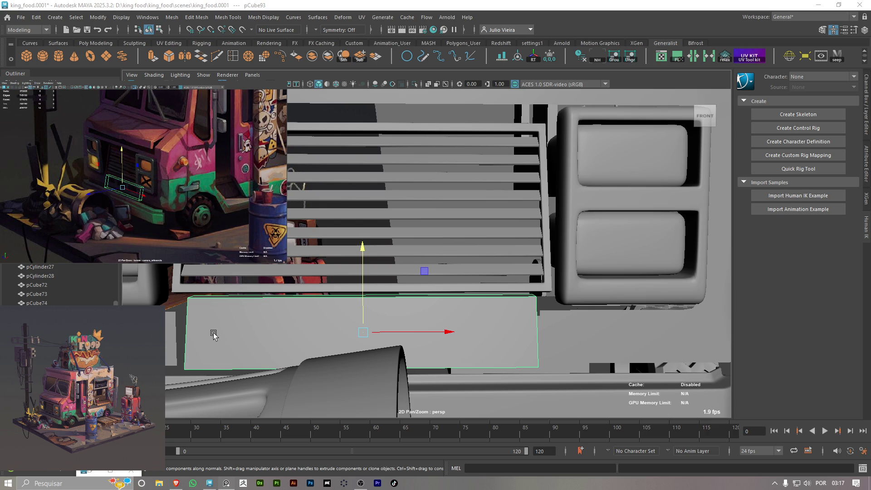
mouse_move(217, 334)
alt+mouse_down()
mouse_move(302, 278)
mouse_move(334, 269)
mouse_move(333, 206)
alt+mouse_up()
Move the body panel vertices beside the plate into line with it, then reselect the plate
click(281, 277)
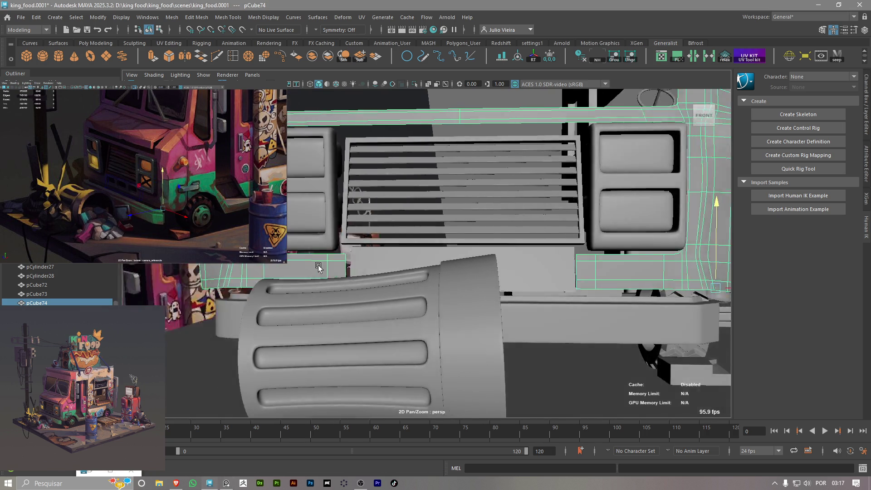
mouse_move(334, 206)
right_down()
mouse_move(313, 227)
mouse_move(307, 192)
right_up()
click(506, 274)
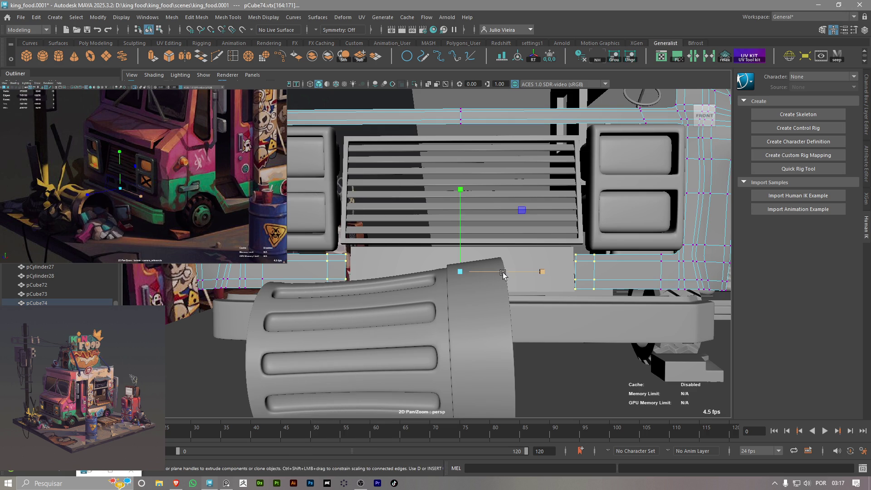
key(w)
mouse_move(505, 273)
alt+mouse_down()
mouse_move(314, 294)
mouse_move(353, 295)
alt+mouse_up()
alt+drag(360, 286, 572, 280)
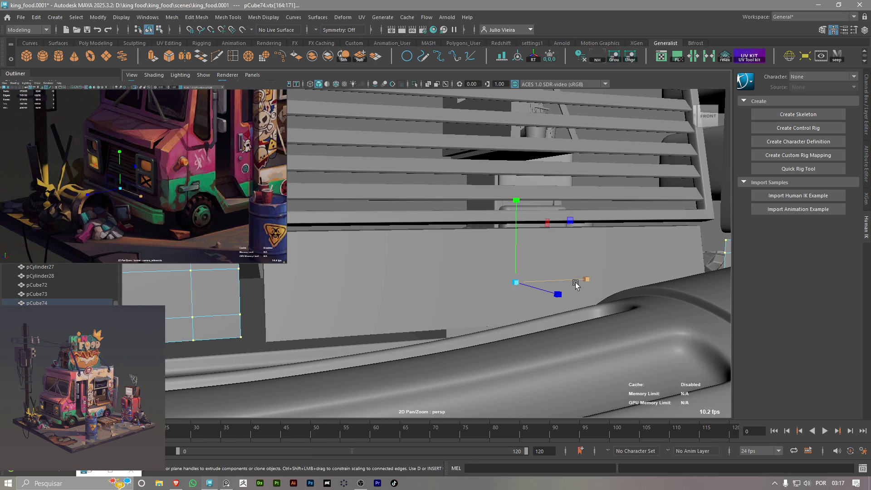
click(408, 291)
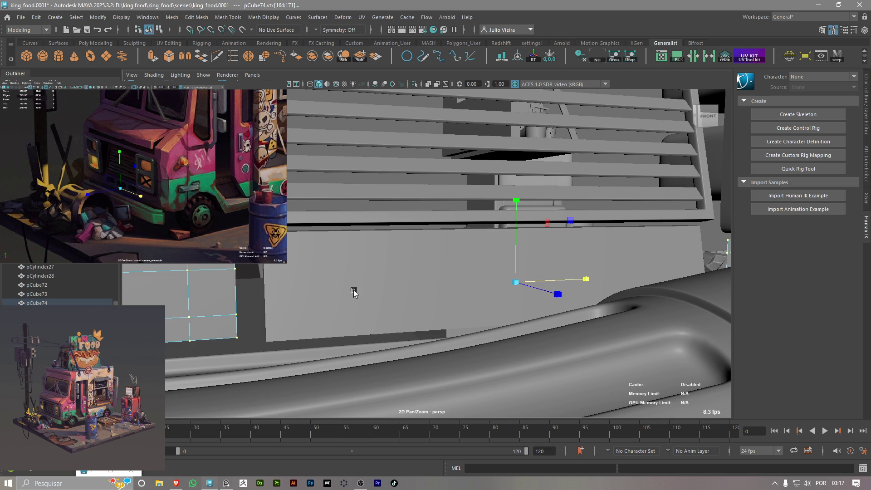
alt+drag(341, 292, 266, 295)
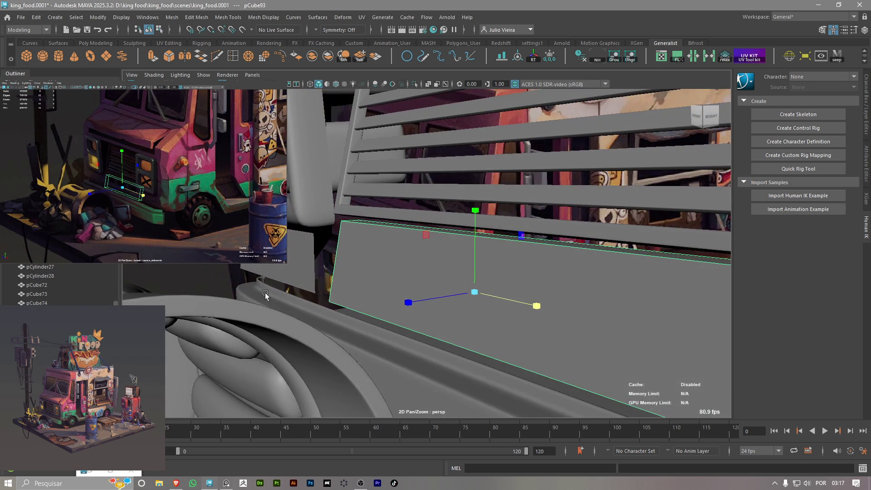
mouse_move(426, 298)
alt+mouse_down()
mouse_move(522, 284)
mouse_move(468, 282)
alt+mouse_up()
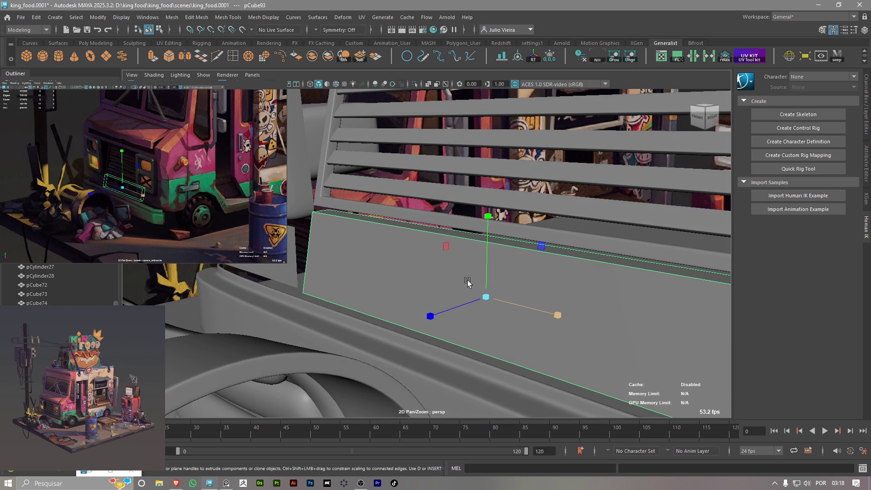
mouse_move(468, 283)
alt+mouse_down()
mouse_move(402, 245)
mouse_move(364, 239)
alt+mouse_up()
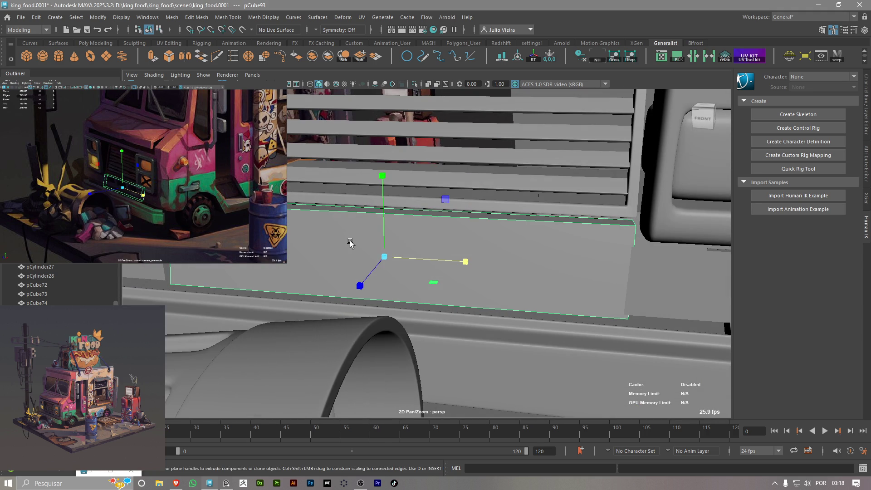
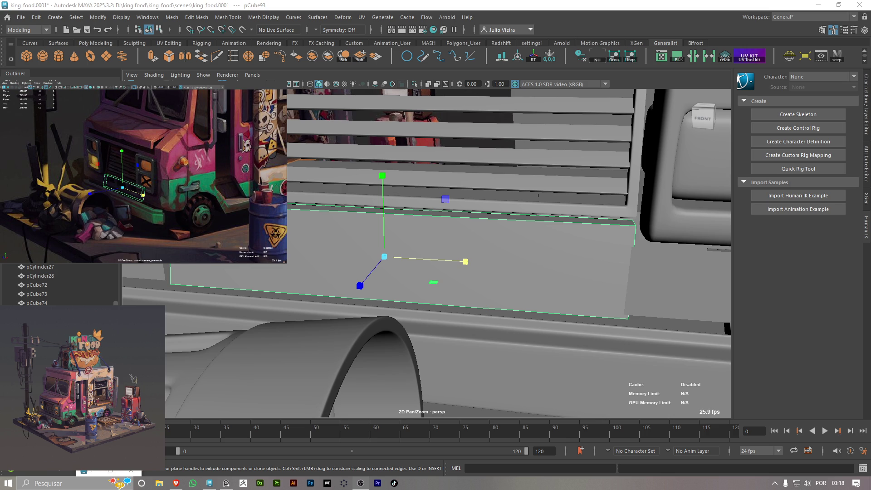
Frame the lower grille panel from the front and select it (pCube93)
mouse_move(344, 288)
alt+mouse_down()
mouse_move(461, 231)
mouse_move(599, 242)
mouse_move(467, 268)
mouse_move(484, 253)
mouse_move(464, 267)
mouse_move(401, 274)
mouse_move(436, 281)
alt+mouse_up()
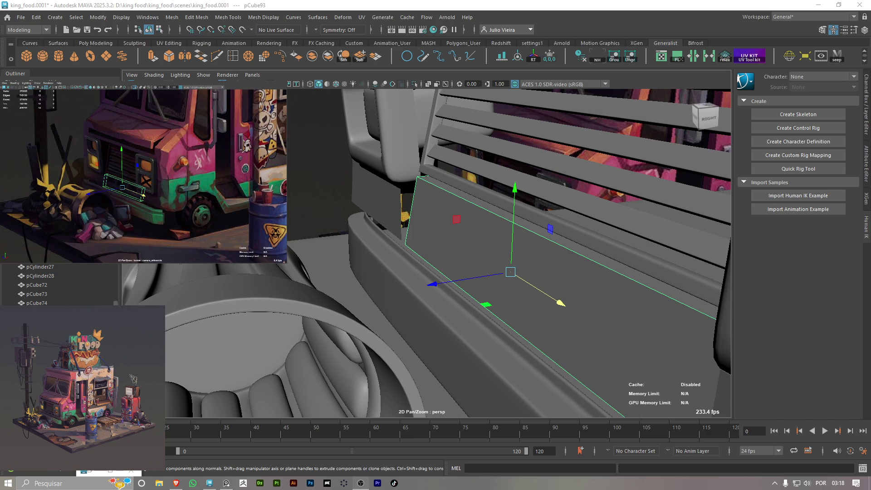
alt+drag(513, 245, 486, 230)
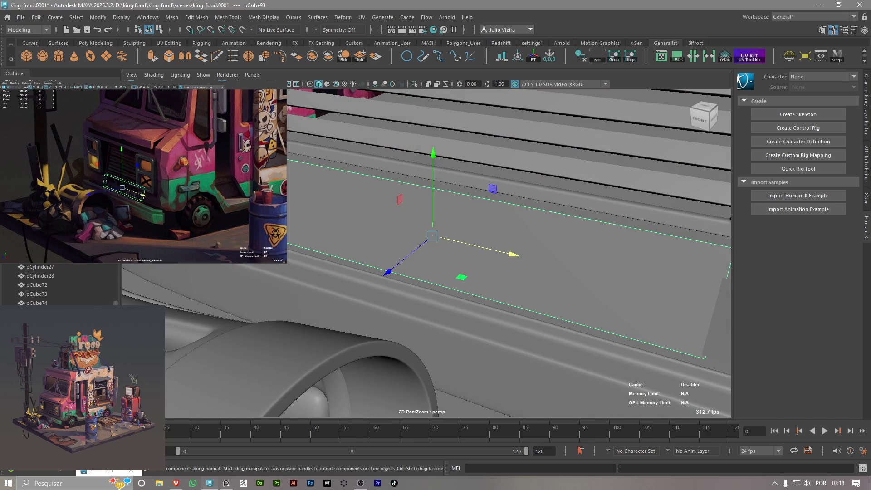
click(298, 216)
alt+drag(298, 216, 320, 205)
scroll(522, 245, down, 3)
scroll(445, 239, down, 2)
scroll(477, 247, up, 3)
scroll(545, 266, up, 2)
alt+drag(545, 267, 560, 288)
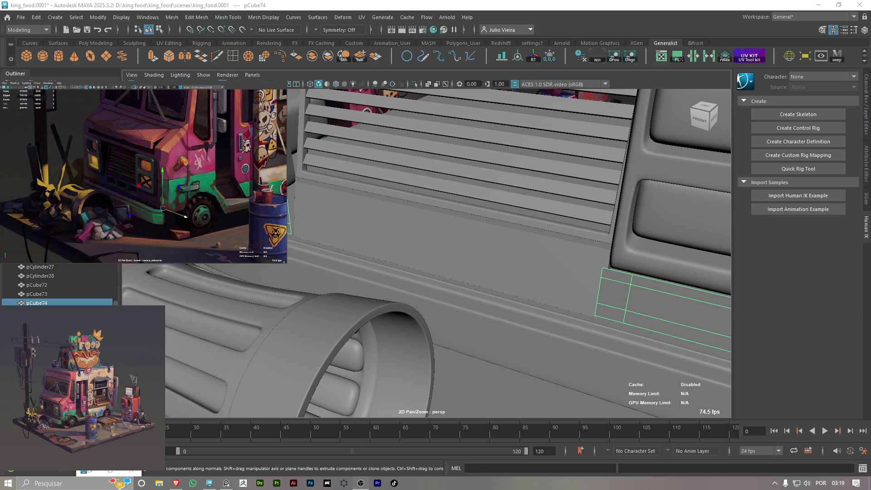
mouse_move(463, 237)
alt+mouse_down()
mouse_move(290, 246)
mouse_move(359, 248)
alt+mouse_up()
click(474, 246)
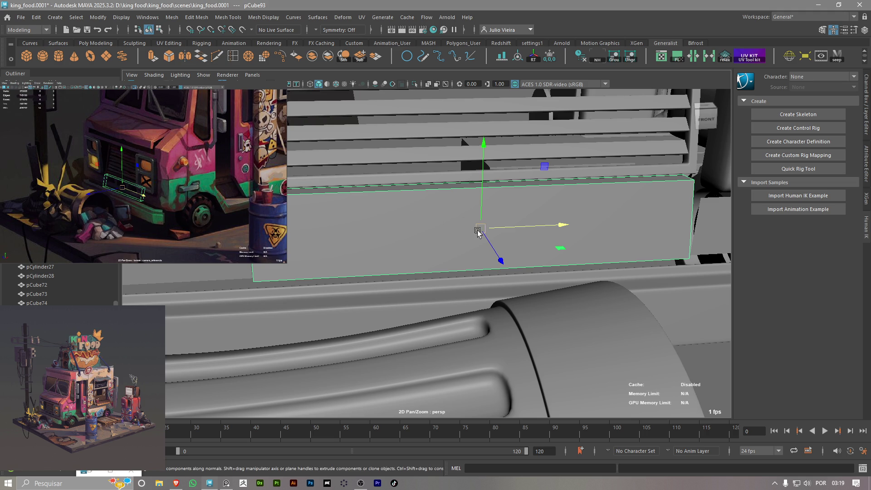
Cut three vertical edge loops into the panel at its middle, left and right
key(m)
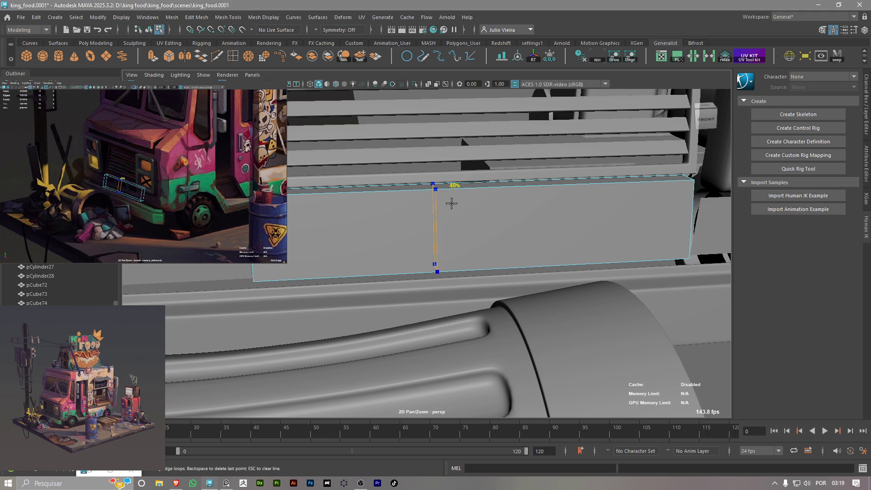
ctrl+click(480, 194)
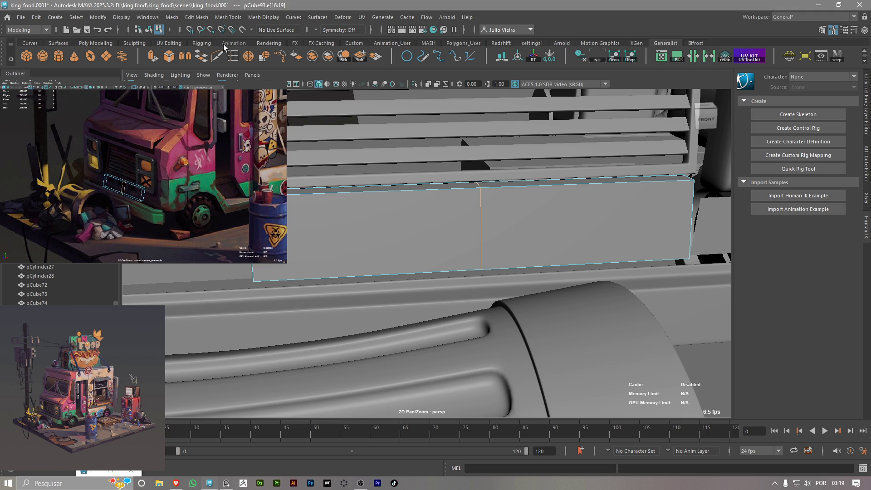
click(216, 55)
ctrl+click(368, 189)
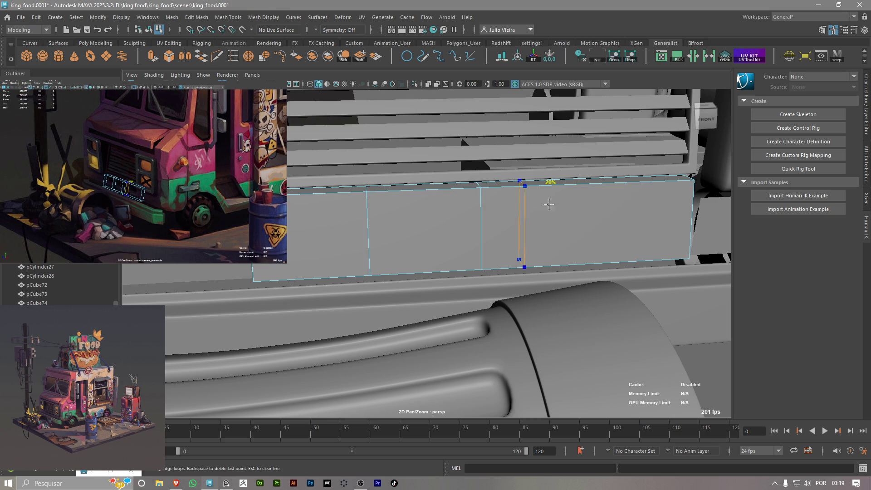
ctrl+click(590, 191)
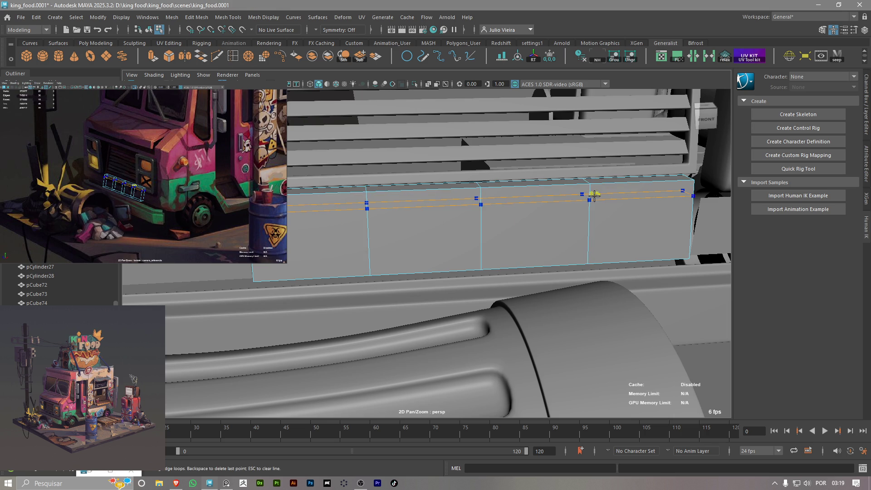
alt+drag(482, 211, 524, 218)
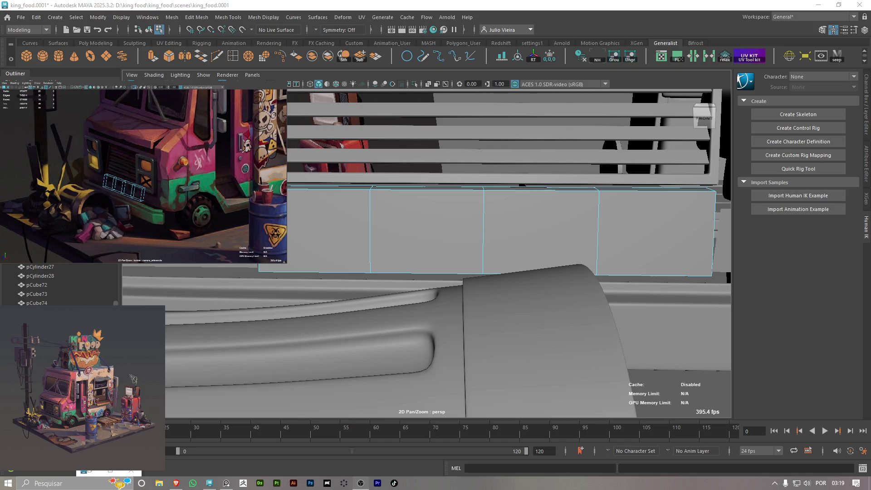
mouse_move(405, 238)
alt+mouse_down()
mouse_move(394, 237)
mouse_move(405, 233)
alt+mouse_up()
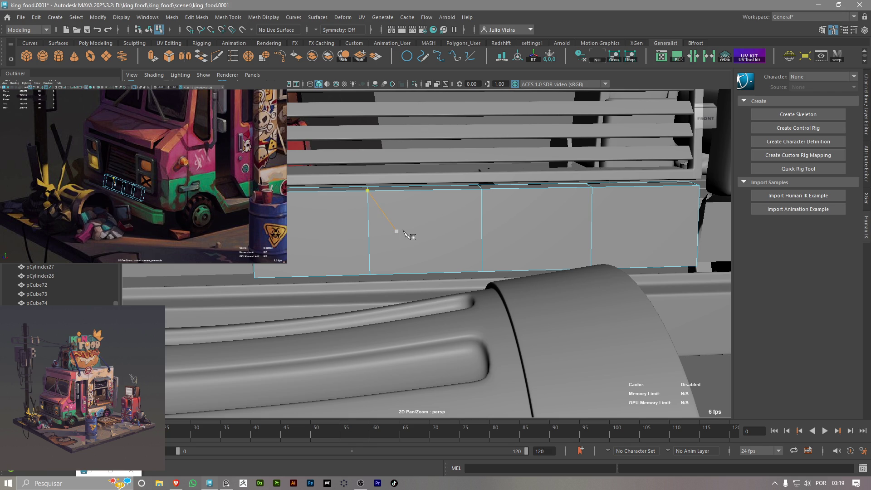
Select the new vertical edge loops in edge mode
mouse_move(465, 206)
right_down()
mouse_move(465, 231)
mouse_move(464, 181)
right_up()
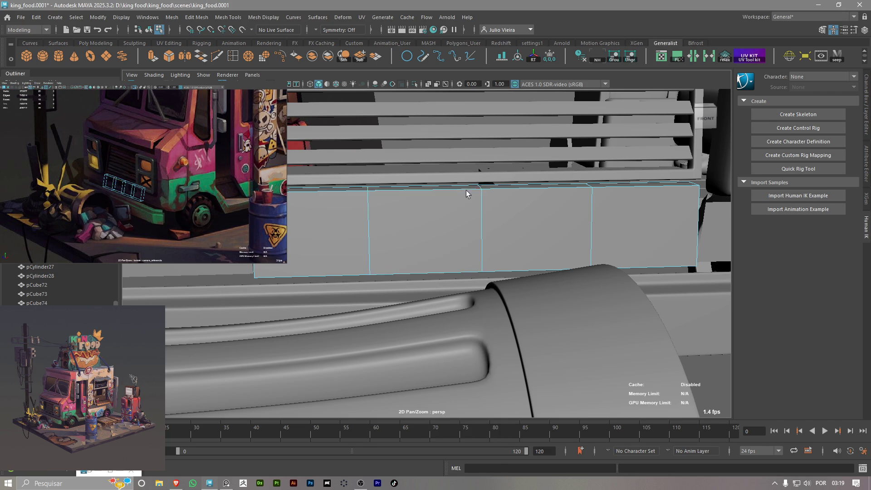
click(378, 229)
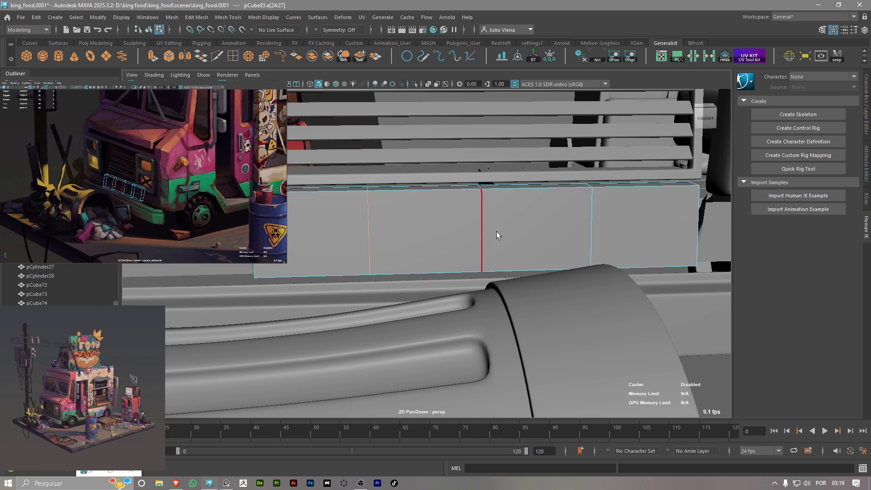
shift+click(496, 231)
Apply a trial bevel to the selected loops and push its fraction up
click(173, 61)
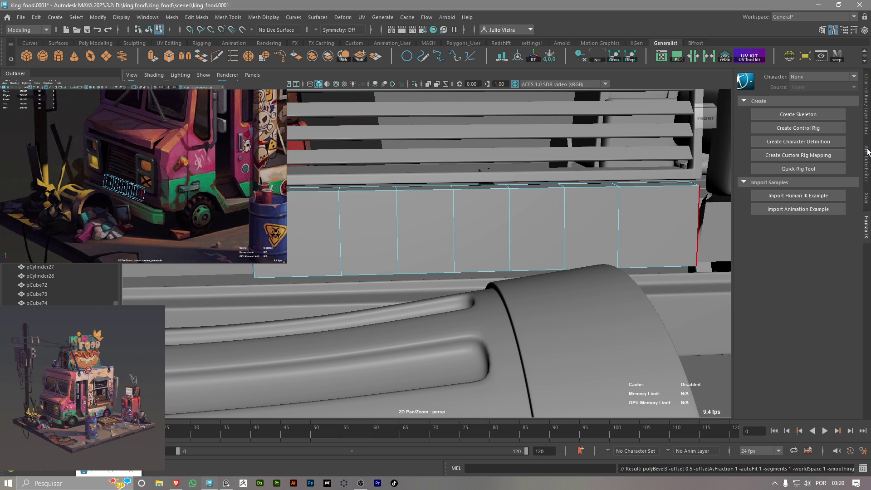
click(868, 123)
click(765, 109)
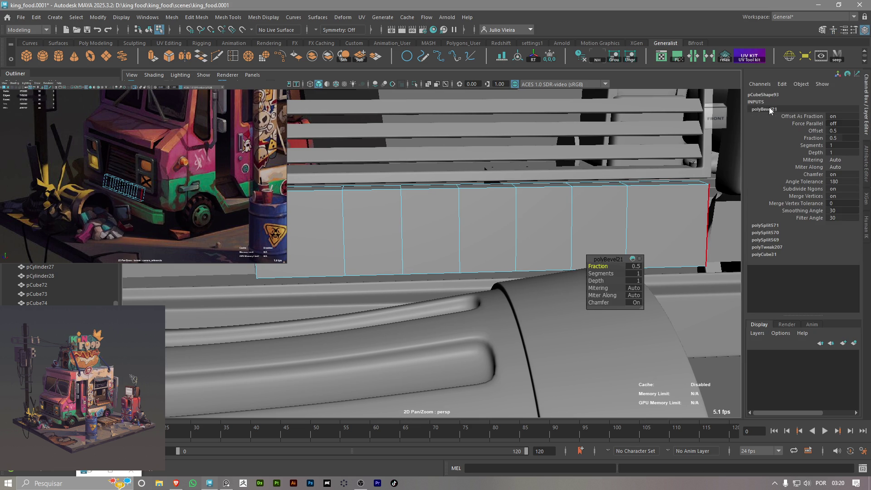
drag(603, 266, 620, 267)
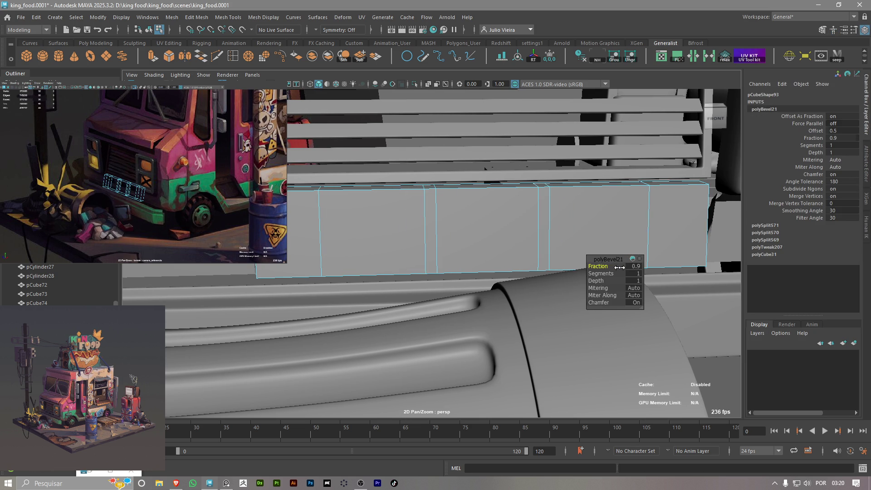
mouse_move(620, 267)
mouse_down()
mouse_move(638, 268)
mouse_move(596, 262)
mouse_up()
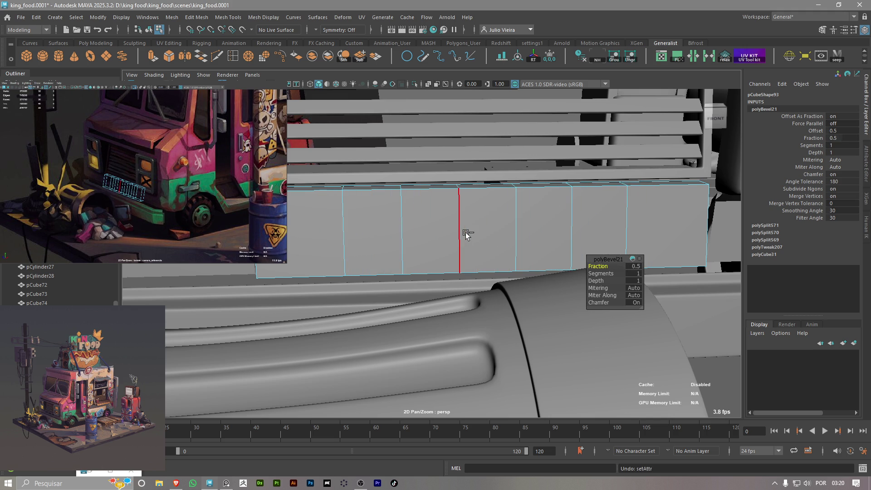
Undo the bevel and the two outer cuts, leaving one central loop
key(ctrl+z)
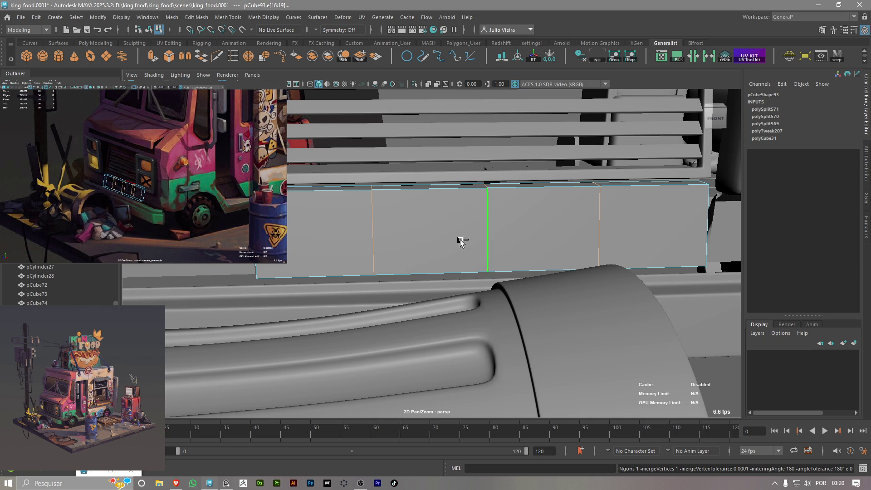
key(ctrl+z)
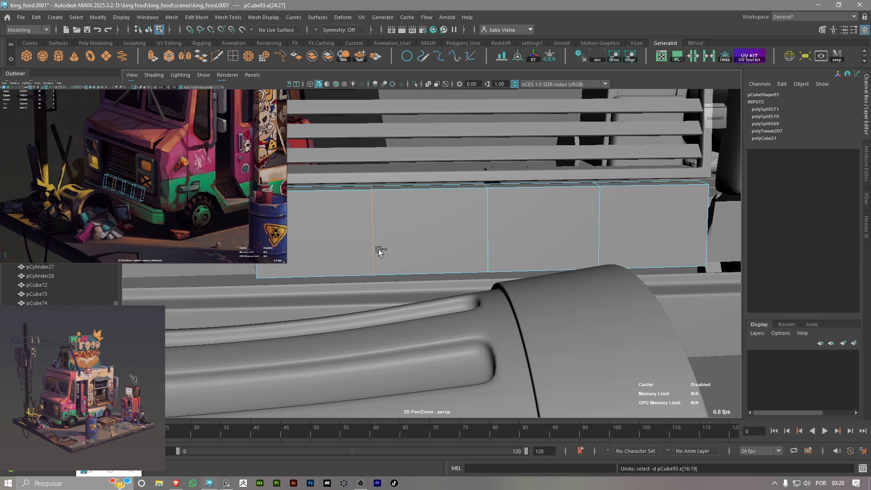
key(ctrl+z)
key(ctrl+z)
key(ctrl+z)
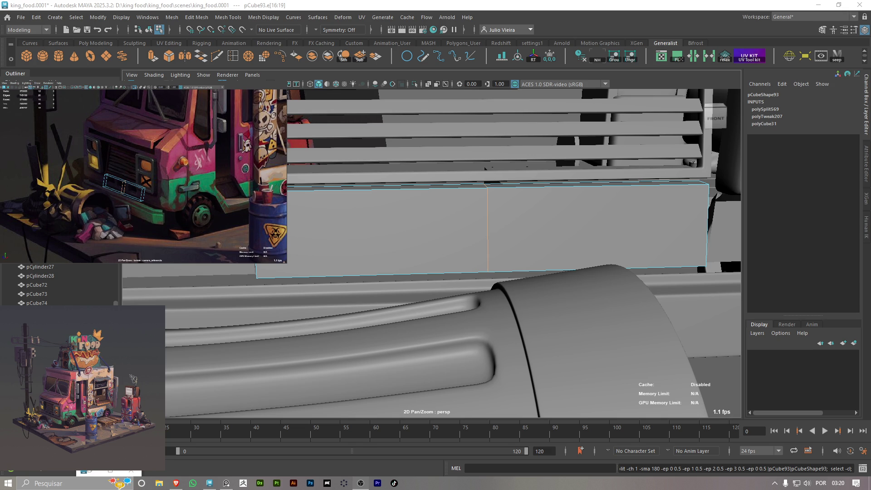
Bevel the central edge into two loops with fraction 0.33 and one segment
click(188, 62)
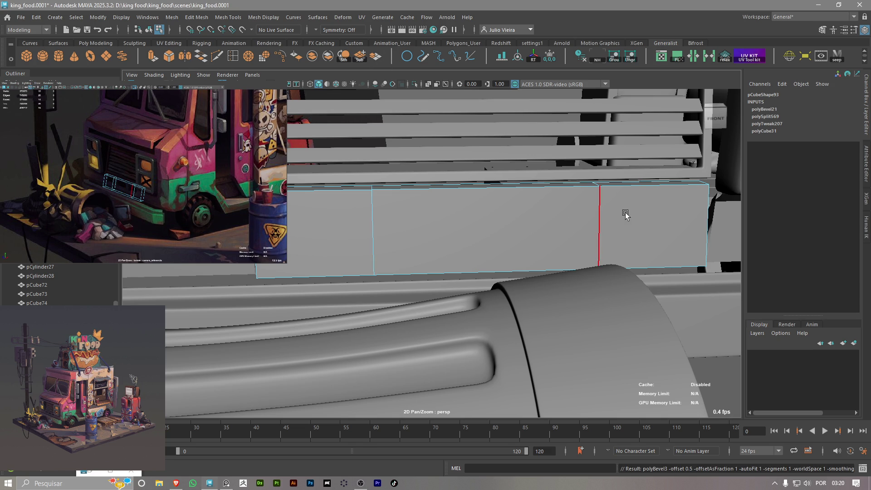
click(768, 114)
middle_drag(613, 266, 598, 263)
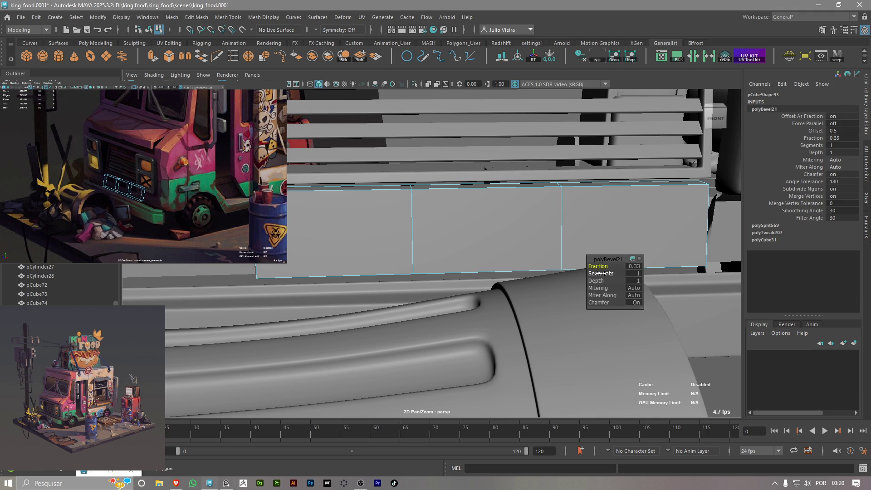
mouse_move(609, 274)
middle_down()
mouse_move(642, 277)
mouse_move(577, 268)
mouse_move(590, 267)
middle_up()
click(601, 272)
click(592, 266)
Insert another vertical loop near the left bevel edge
alt+middle_drag(563, 233, 534, 234)
right_drag(557, 234, 557, 245)
click(233, 56)
ctrl+click(369, 186)
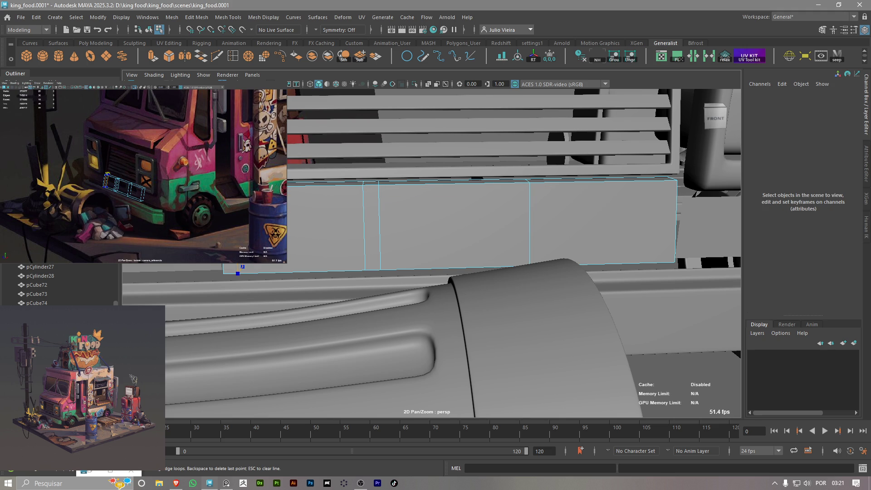
Bevel the two edges bounding the middle face with a narrow 0.08 fraction
key(q)
click(443, 226)
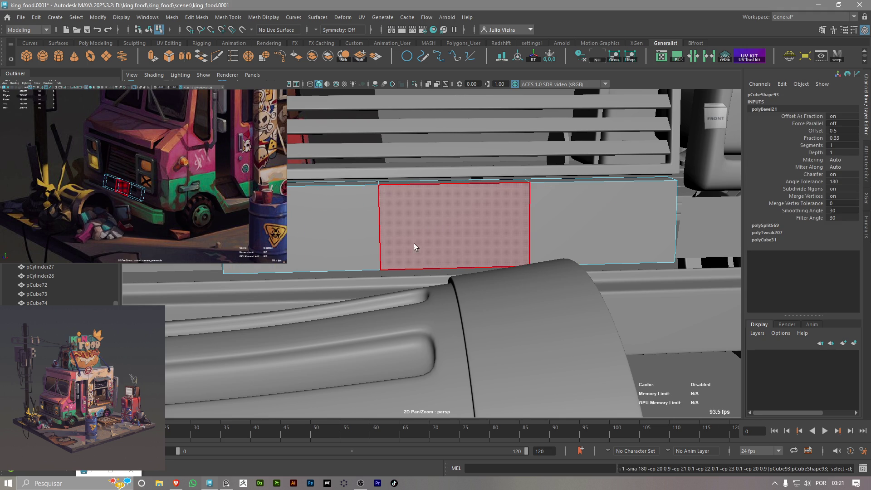
right_drag(389, 204, 344, 208)
click(380, 211)
key(w)
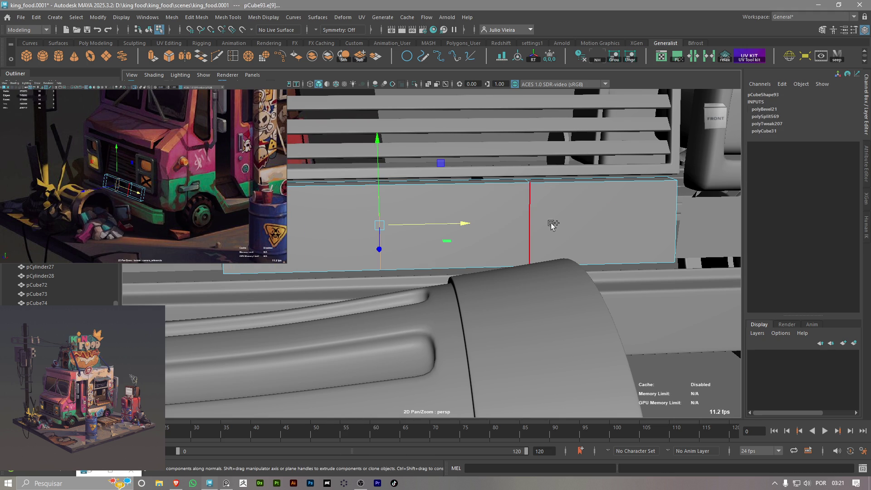
shift+click(538, 210)
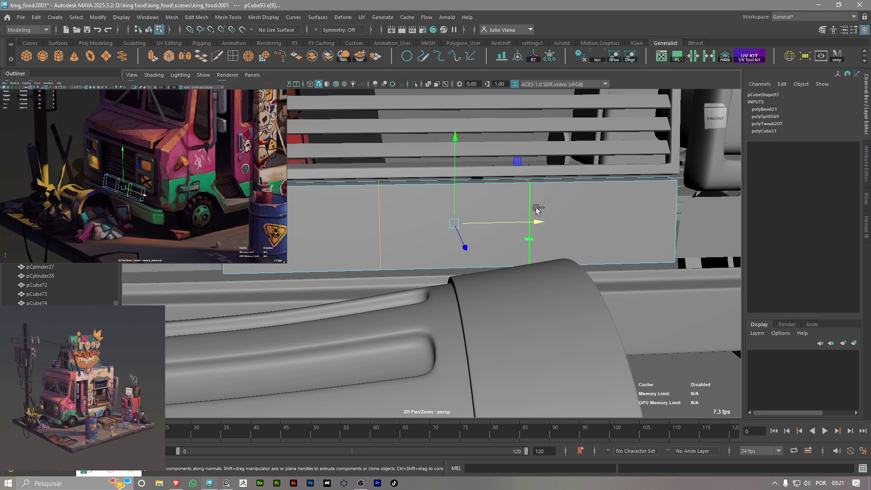
click(172, 54)
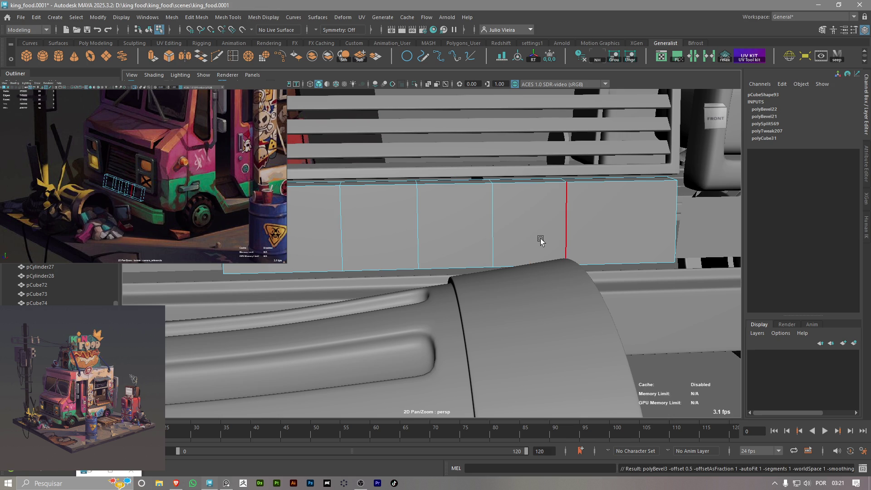
click(766, 110)
drag(599, 261, 585, 261)
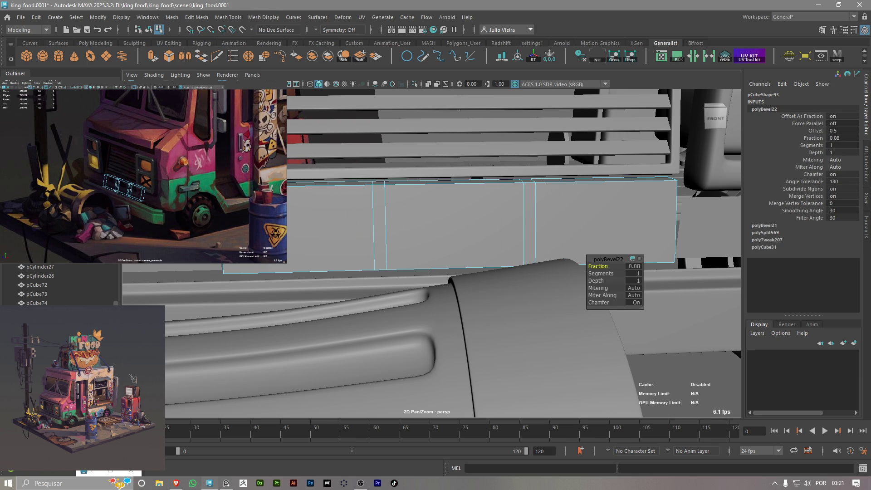
Reselect the panel after mistakenly picking the plane behind it
click(232, 59)
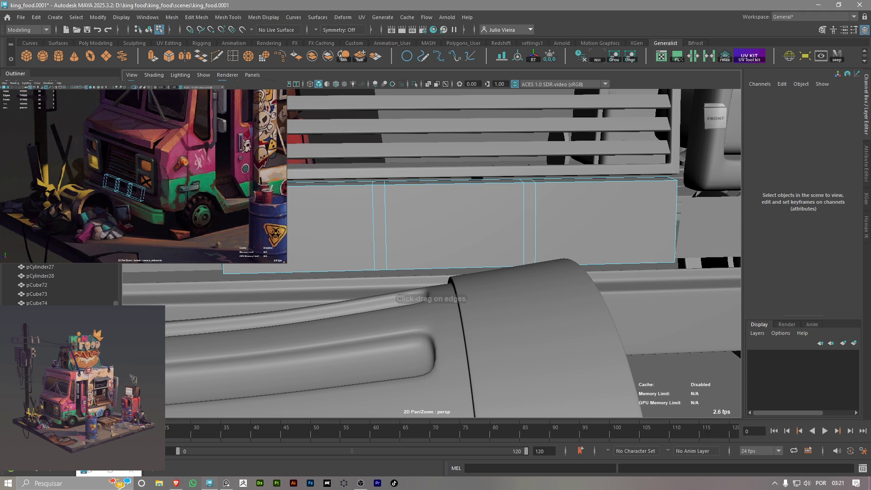
click(615, 219)
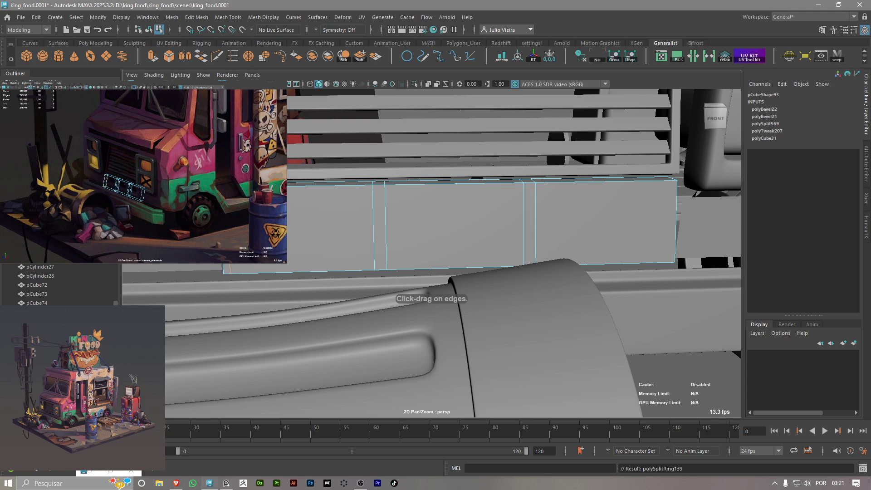
click(665, 188)
click(668, 185)
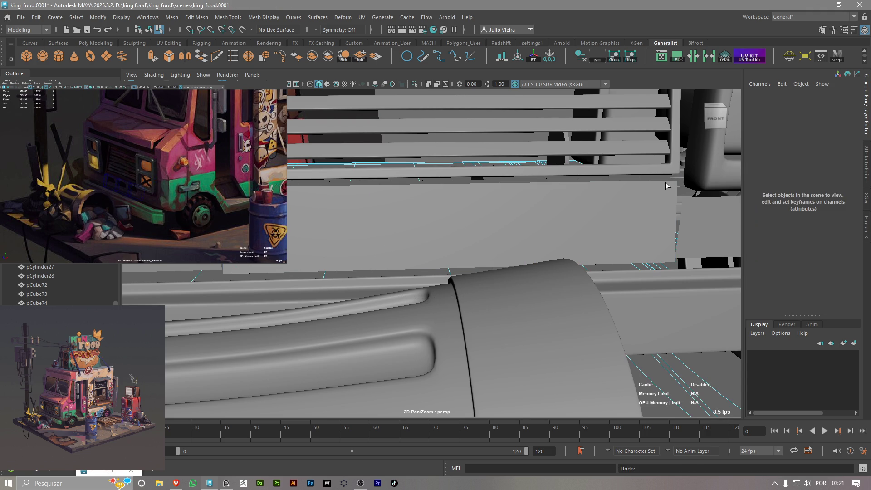
click(554, 204)
key(ctrl+z)
key(ctrl+z)
right_drag(342, 226, 385, 193)
click(441, 211)
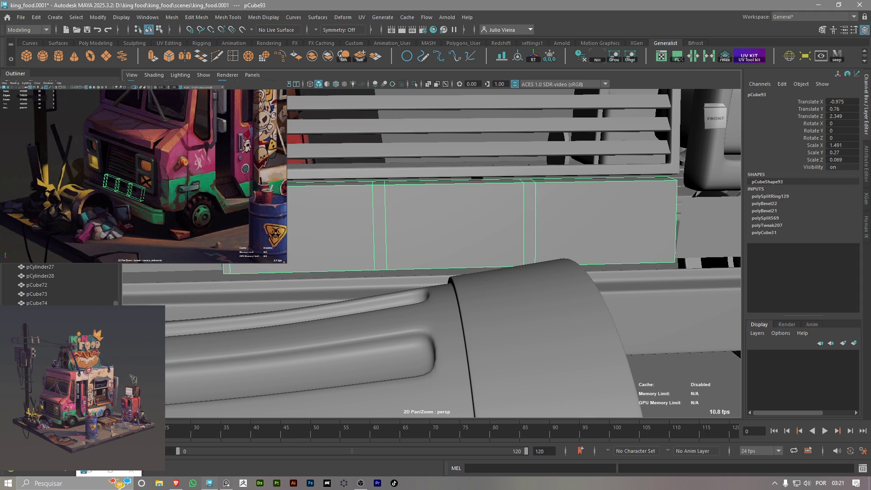
Insert support loops near the panel's right end and along its top and bottom
click(233, 56)
drag(672, 182, 668, 182)
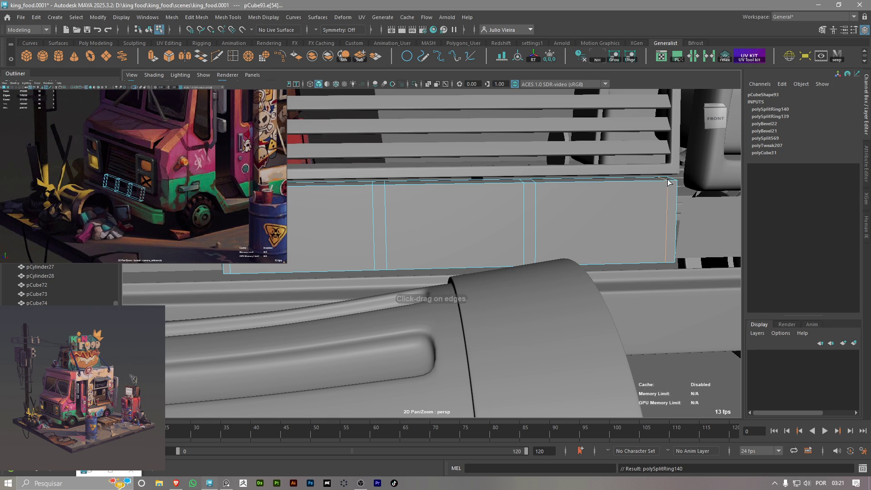
click(541, 190)
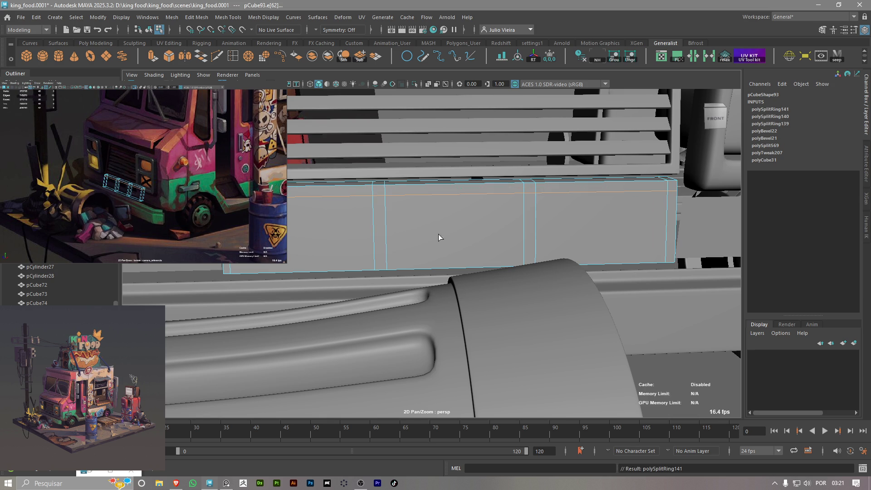
click(391, 259)
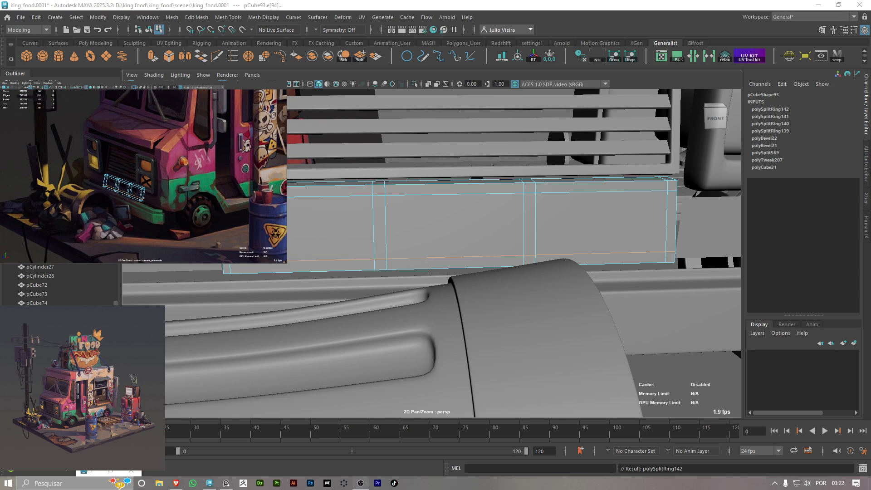
right_drag(428, 209, 428, 229)
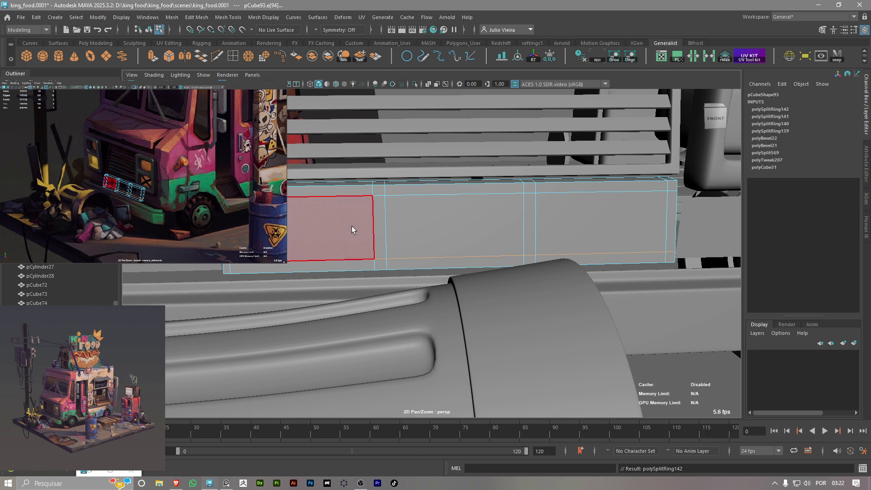
Delete panel faces between the bars, undoing a wrong deletion along the way
click(329, 224)
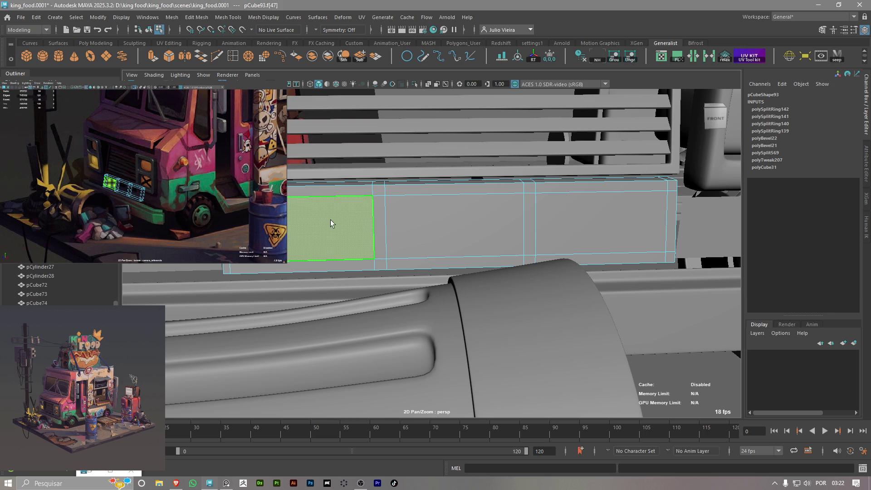
key(Delete)
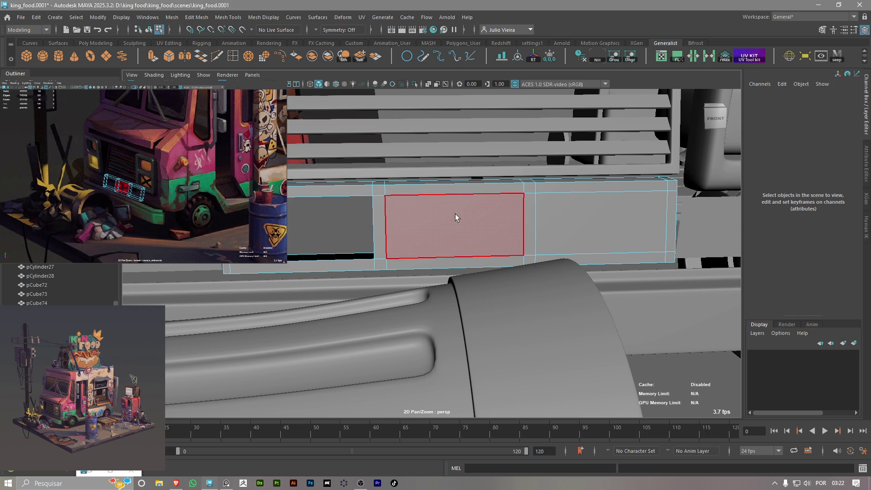
click(477, 228)
key(Delete)
key(ctrl+z)
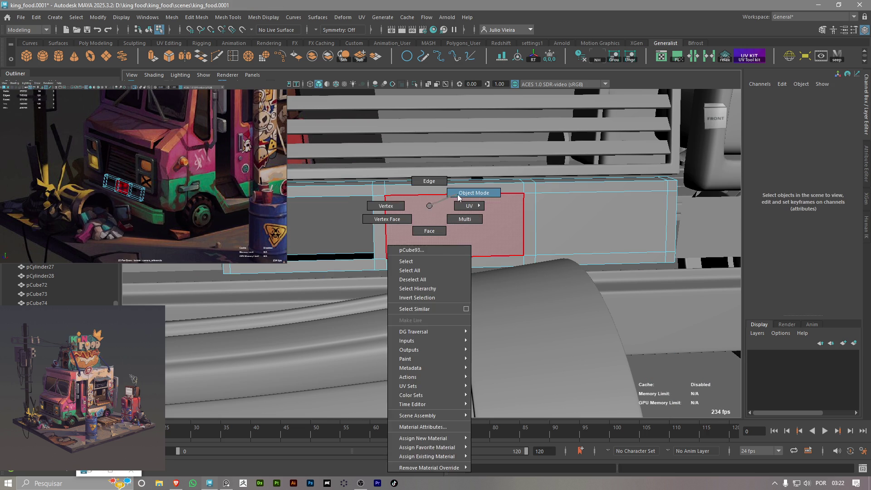
right_drag(437, 217, 455, 220)
key(F11)
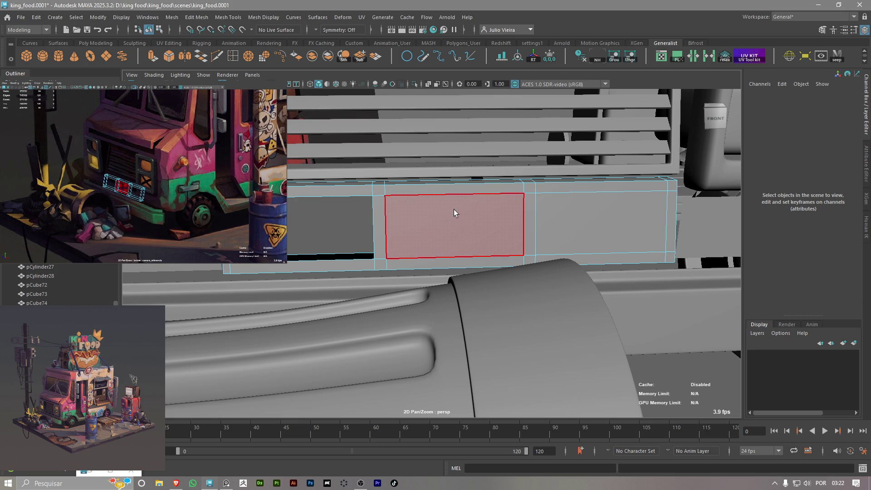
Delete the middle and right faces to open the slots, then return to object mode
click(469, 231)
key(Delete)
click(583, 228)
key(Delete)
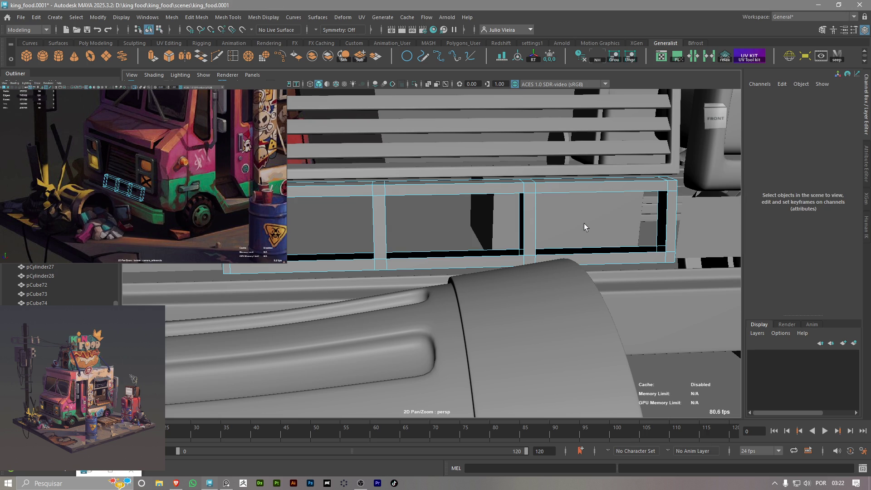
scroll(379, 226, down, 3)
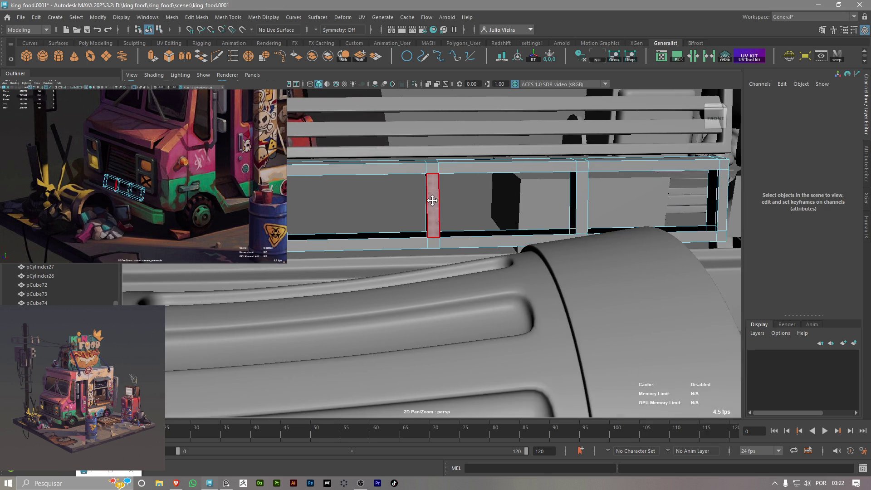
mouse_move(440, 204)
alt+mouse_down()
mouse_move(414, 214)
mouse_move(395, 195)
alt+mouse_up()
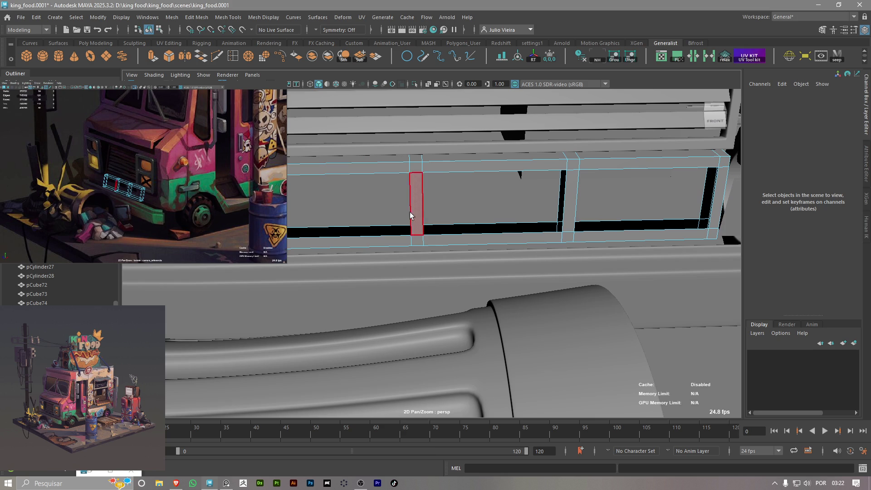
right_click(394, 192)
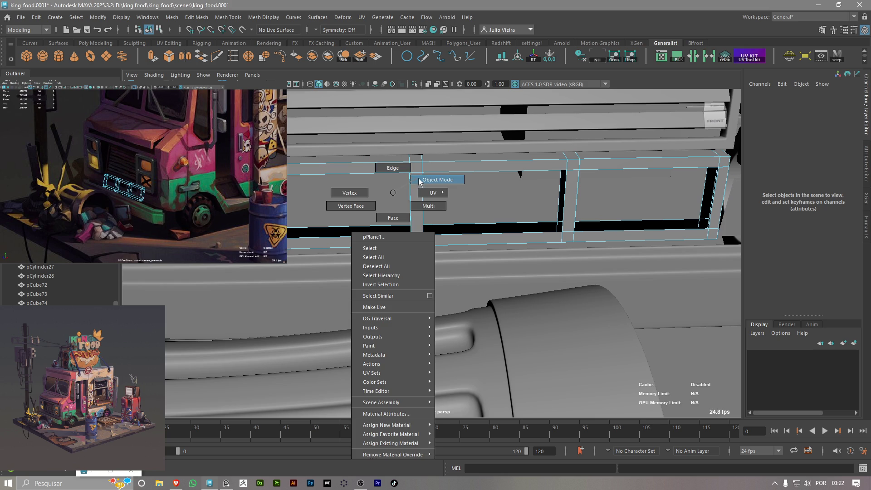
click(437, 179)
mouse_move(437, 180)
alt+mouse_down()
mouse_move(346, 179)
mouse_move(361, 179)
alt+mouse_up()
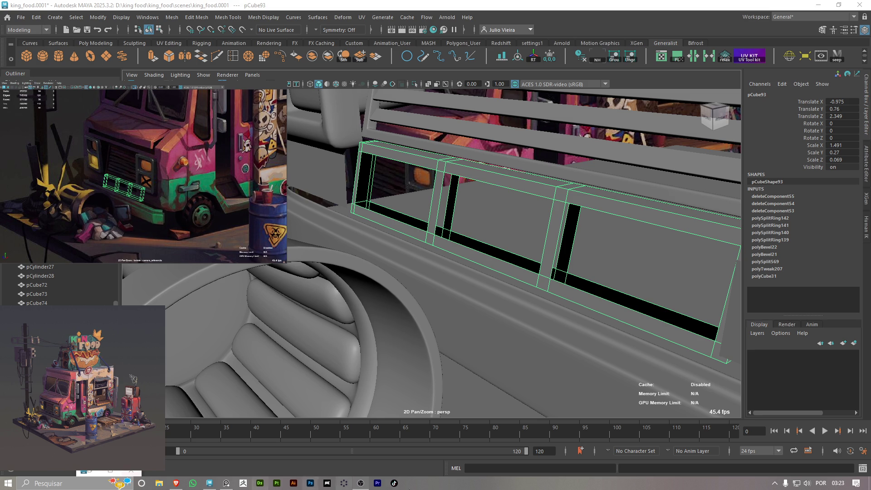
mouse_move(447, 195)
alt+mouse_down()
mouse_move(469, 219)
mouse_move(440, 177)
mouse_move(416, 195)
mouse_move(340, 210)
mouse_move(450, 241)
alt+mouse_up()
scroll(452, 243, up, 2)
mouse_move(452, 243)
alt+middle_down()
mouse_move(362, 212)
mouse_move(323, 215)
mouse_move(365, 234)
alt+middle_up()
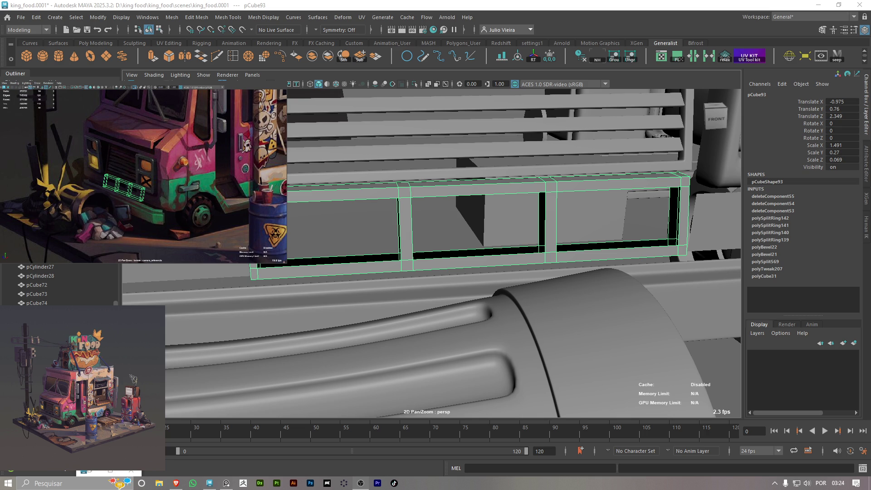
scroll(461, 228, up, 2)
right_click(338, 206)
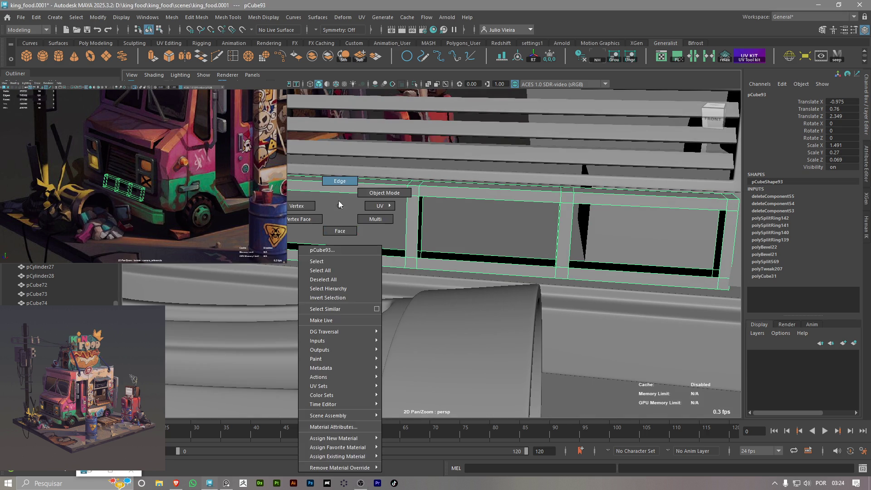
Bridge the first pair of opposite border edges to close a gap in the frame
click(340, 181)
click(334, 251)
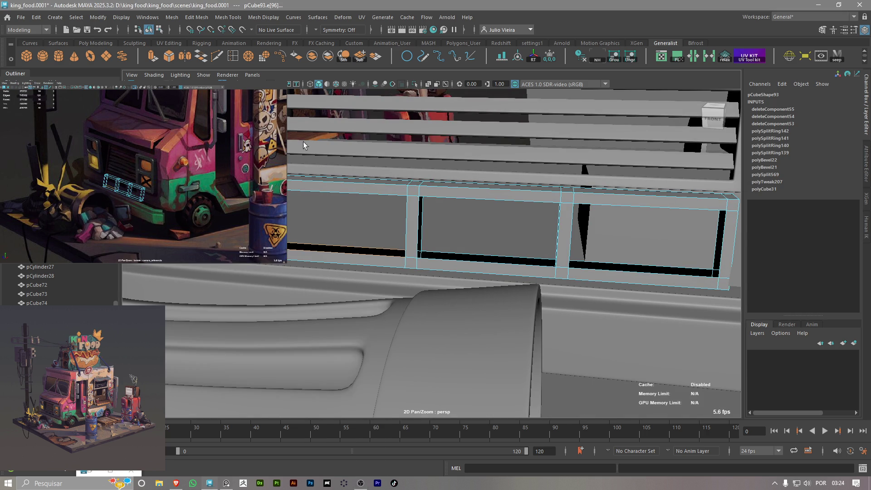
scroll(368, 278, up, 2)
scroll(368, 277, up, 1)
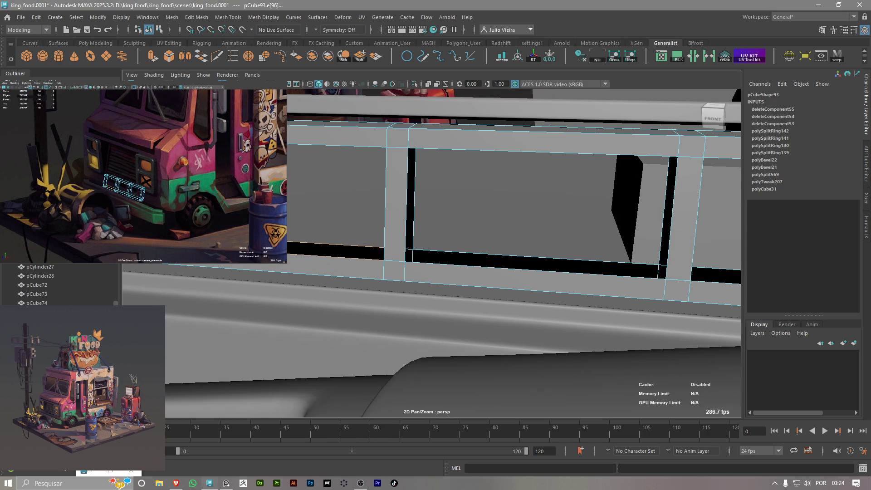
click(337, 144)
click(205, 62)
alt+drag(334, 197, 448, 259)
Bridge the remaining two gaps so the openings get solid inner walls
click(461, 257)
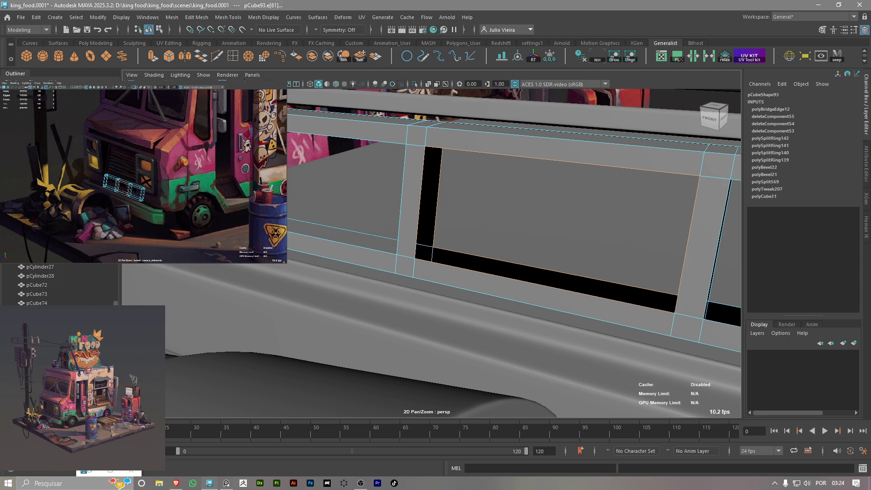
click(216, 63)
alt+drag(497, 249, 525, 298)
click(550, 275)
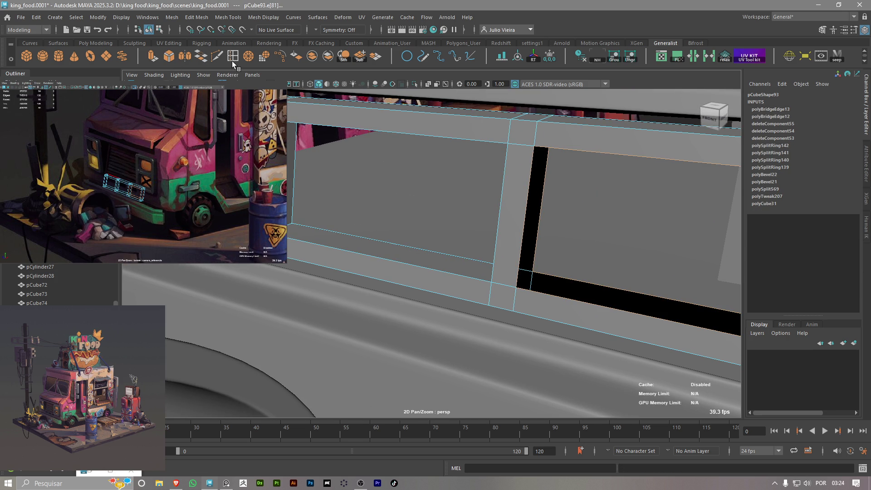
click(217, 61)
alt+drag(514, 288, 406, 274)
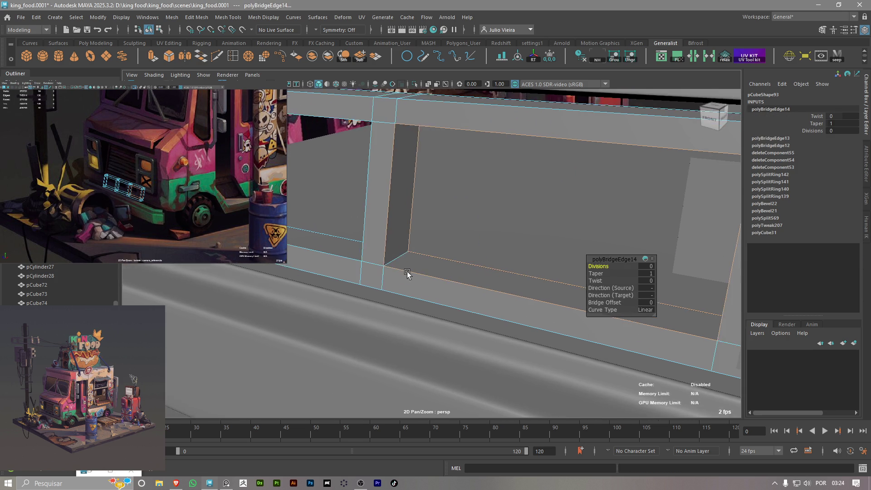
scroll(406, 273, down, 5)
Check the frame with smooth preview on and off, then leave for the browser
key(3)
key(1)
alt+middle_drag(360, 262, 363, 258)
mouse_move(333, 252)
alt+mouse_down()
mouse_move(353, 256)
mouse_move(345, 249)
alt+mouse_up()
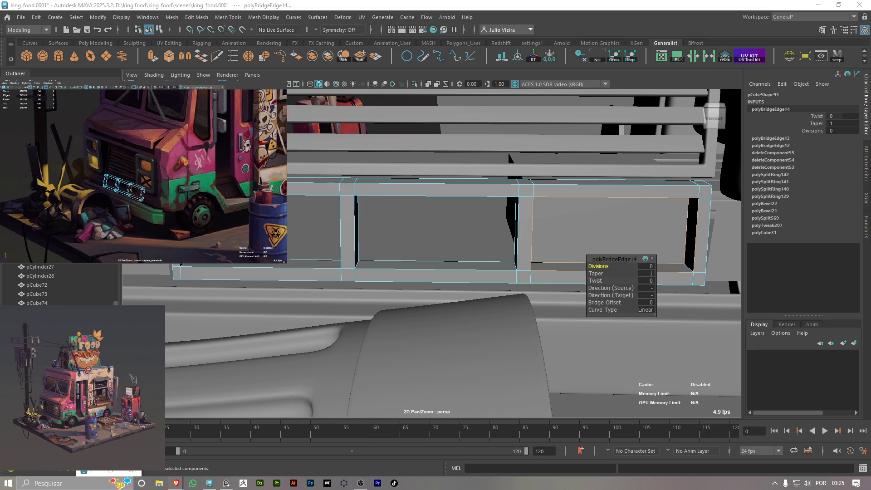
key(alt+Tab)
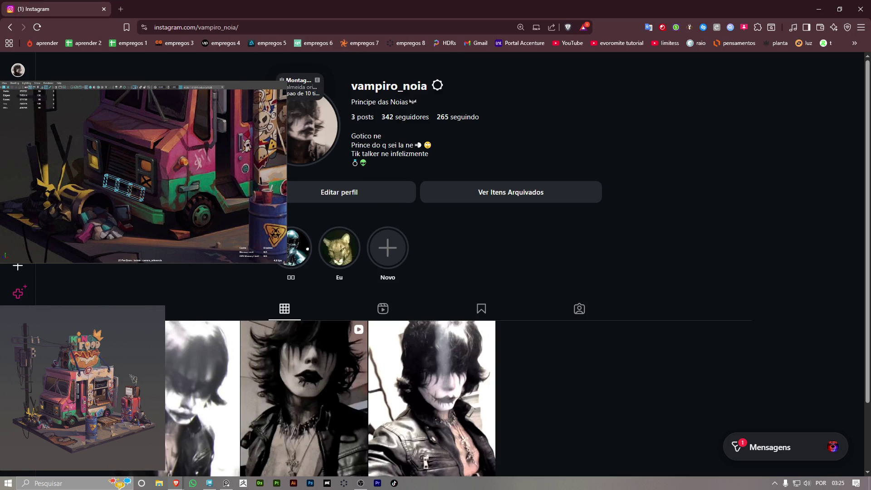
Return from the browser to the Maya scene via the taskbar
key(alt+Tab)
click(209, 483)
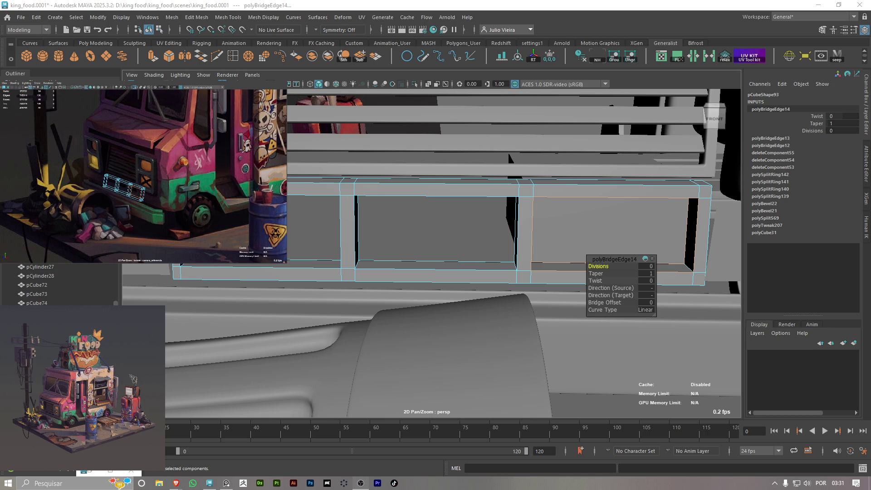
Add support loops beside the right pillar edge of the bridged frame box
mouse_move(484, 283)
alt+right_down()
mouse_move(429, 292)
mouse_move(558, 354)
mouse_move(498, 343)
alt+right_up()
mouse_move(498, 343)
alt+middle_down()
mouse_move(416, 294)
mouse_move(351, 273)
alt+middle_up()
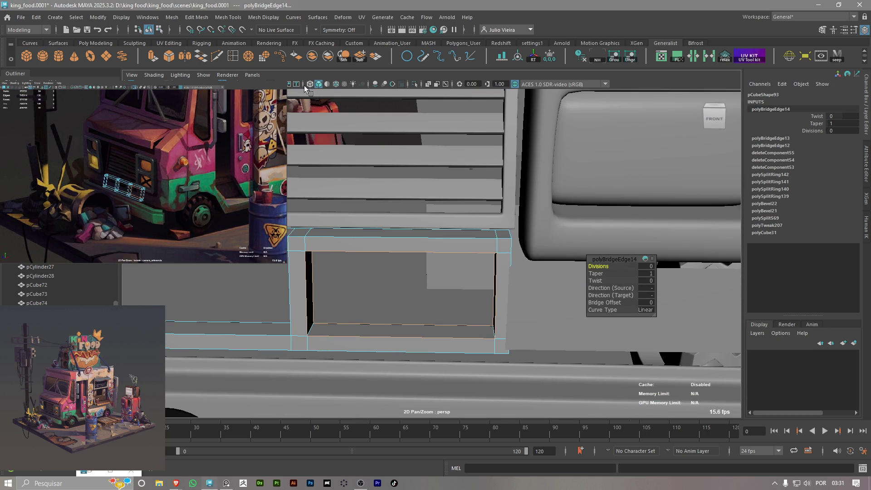
click(234, 58)
mouse_move(487, 273)
alt+mouse_down()
mouse_move(448, 278)
mouse_move(382, 338)
mouse_move(394, 301)
mouse_move(533, 341)
alt+mouse_up()
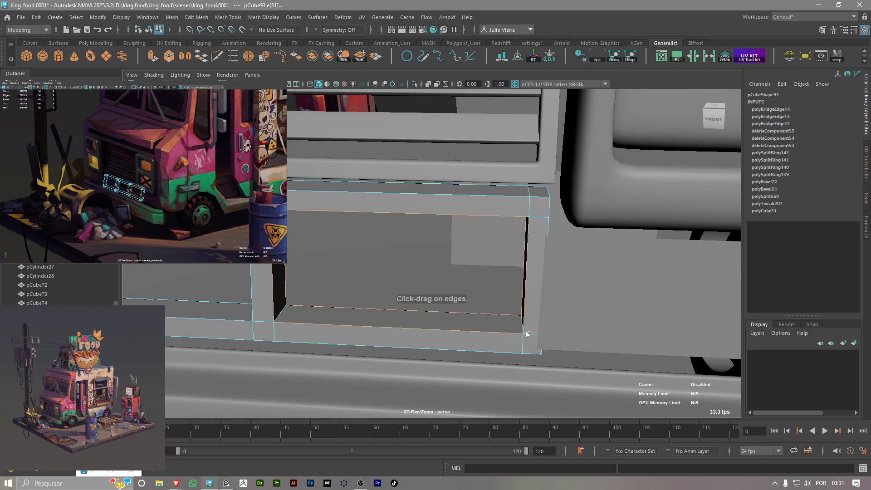
key(F8)
click(526, 337)
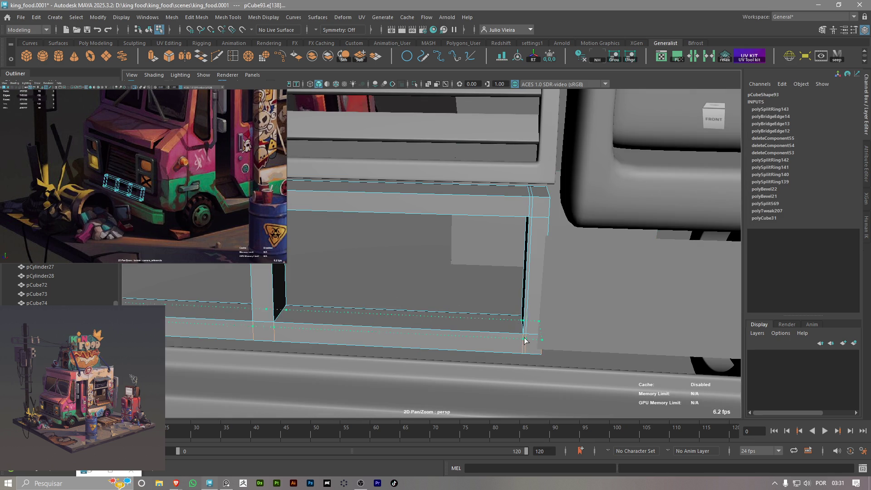
click(524, 334)
click(534, 216)
Add support loops along the frame edges and on the left pillar
mouse_move(534, 216)
alt+mouse_down()
mouse_move(311, 244)
mouse_move(374, 202)
mouse_move(355, 235)
alt+mouse_up()
click(367, 212)
click(355, 212)
click(327, 220)
click(320, 225)
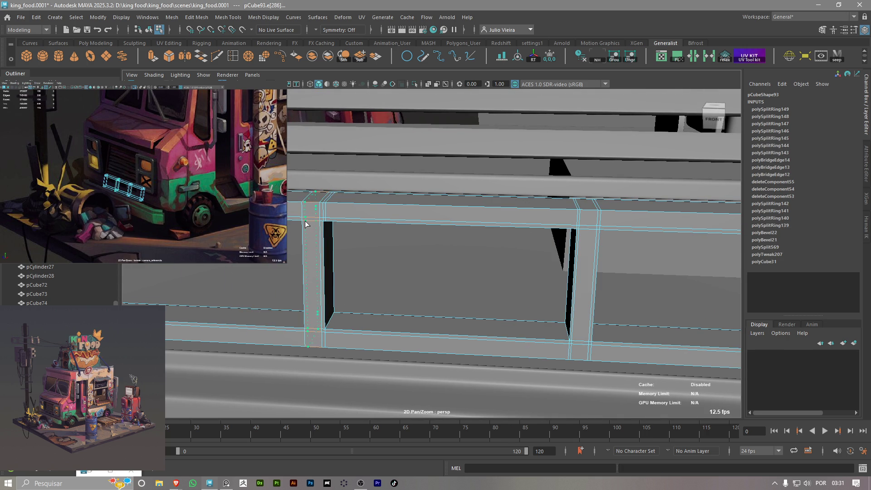
click(305, 221)
alt+drag(286, 293, 593, 331)
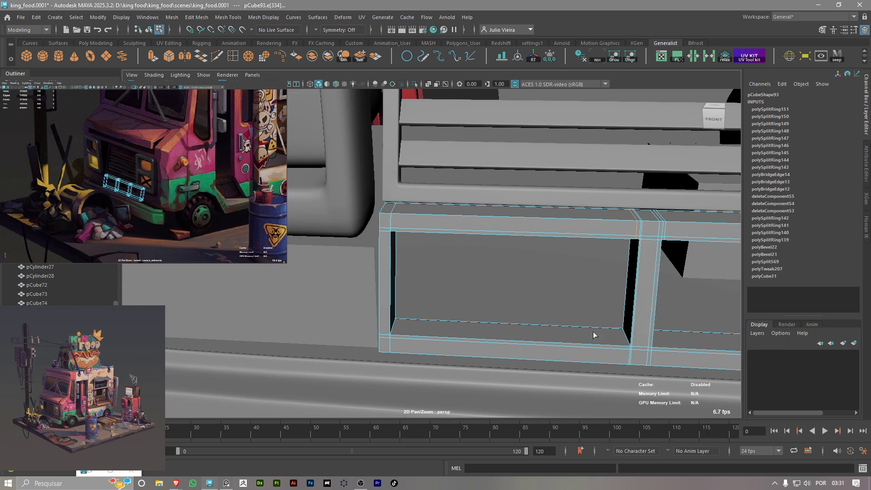
click(392, 231)
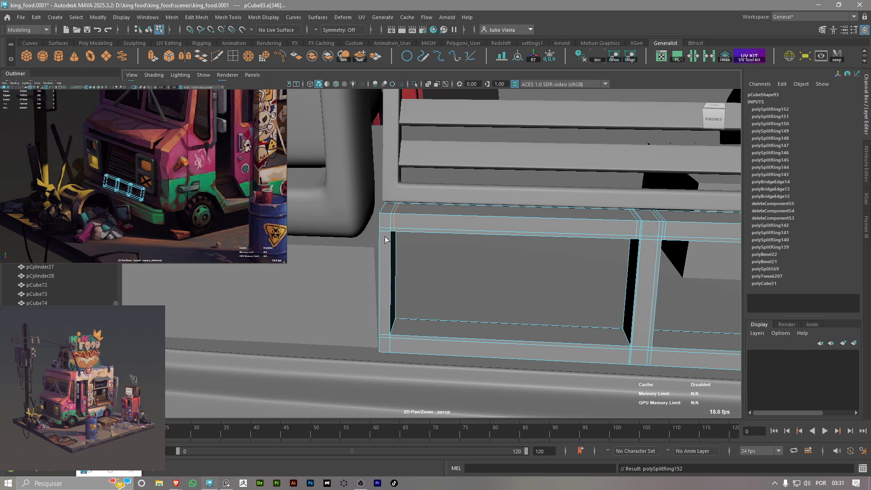
Add loops at the pillar corner and frame, then finish the cut
alt+right_drag(389, 239, 559, 322)
alt+middle_drag(559, 322, 392, 332)
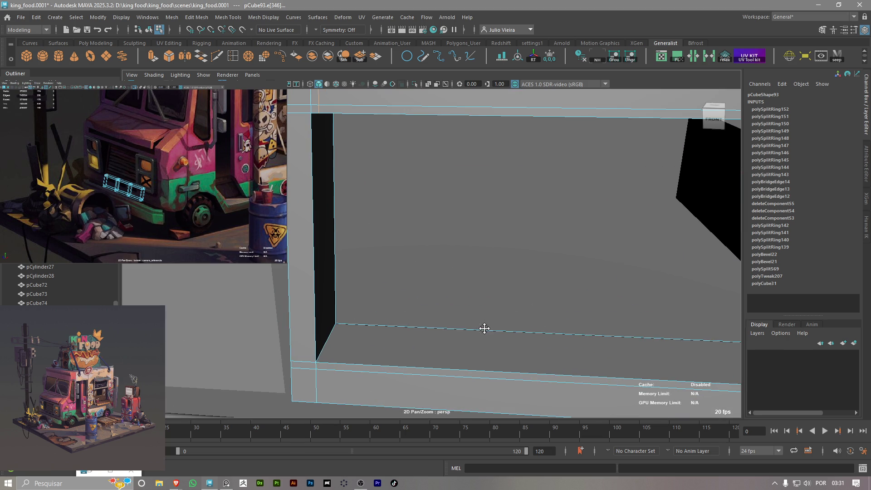
click(308, 329)
alt+middle_drag(308, 328, 317, 272)
click(302, 184)
key(q)
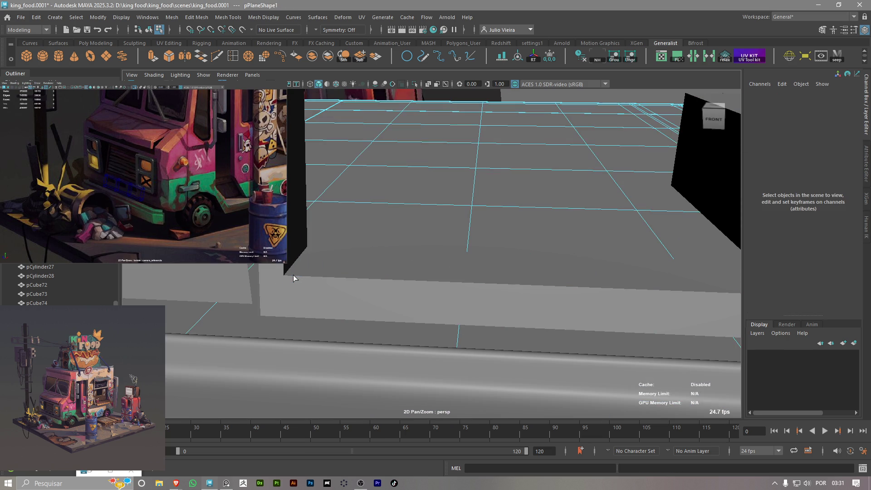
Add vertical support loops on the frame mesh pCube93 and beside the pillar and its base
click(297, 275)
key(y)
click(304, 280)
alt+drag(360, 273, 302, 289)
key(q)
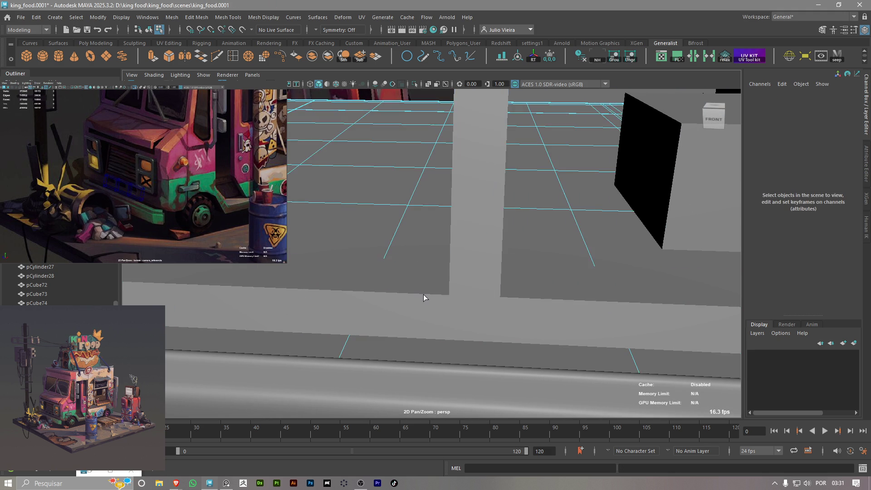
click(423, 295)
key(y)
click(444, 297)
click(454, 282)
click(524, 297)
alt+drag(525, 298, 363, 247)
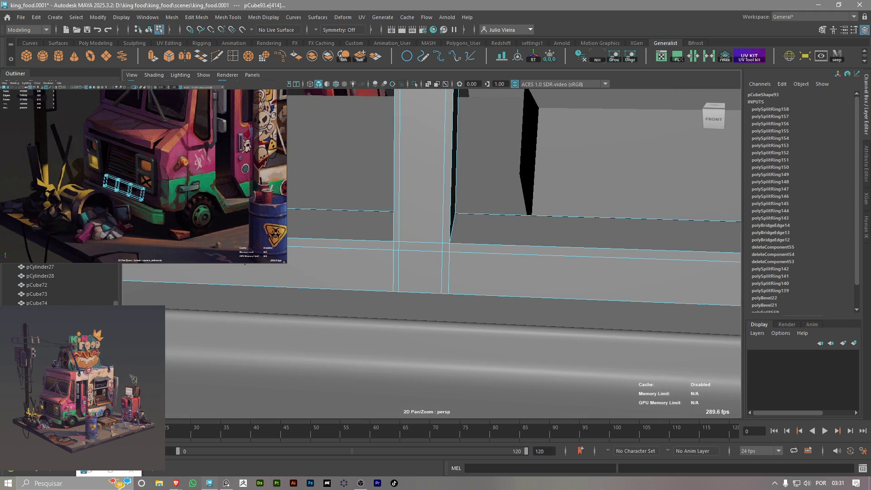
click(381, 240)
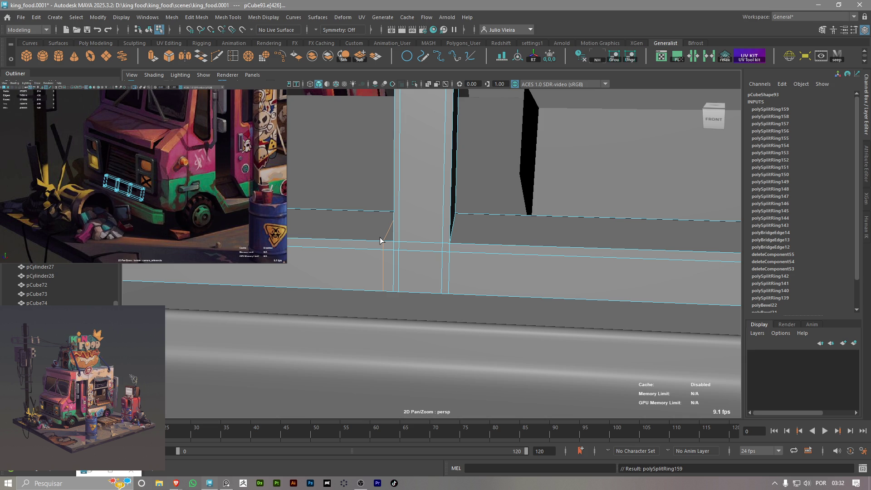
click(381, 240)
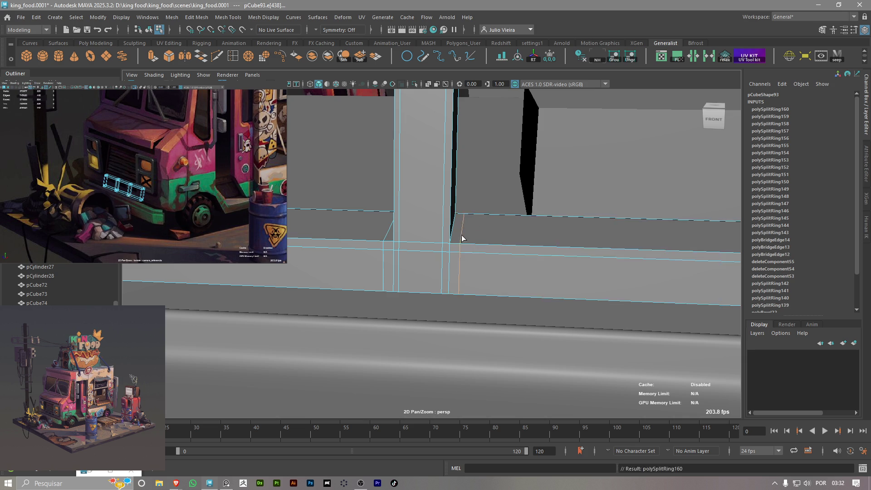
Add support loops along the beam and at its corner, undoing one stray loop on the upper beam
click(462, 239)
alt+drag(461, 240, 403, 333)
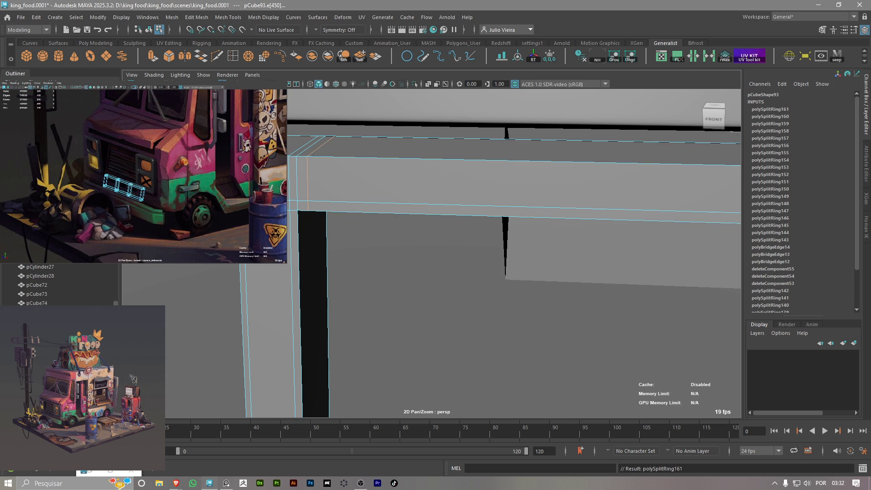
click(390, 241)
mouse_move(390, 240)
alt+mouse_down()
mouse_move(356, 243)
mouse_move(407, 235)
alt+mouse_up()
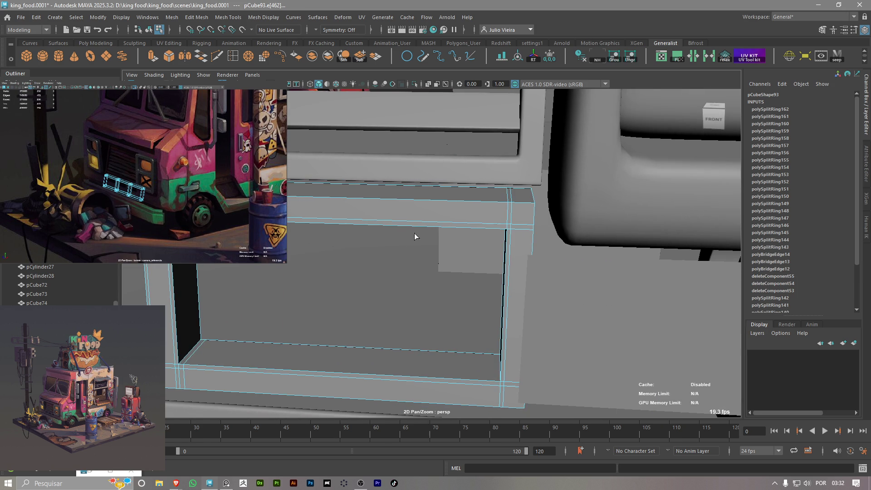
click(484, 223)
mouse_move(484, 223)
alt+mouse_down()
mouse_move(515, 352)
mouse_move(520, 318)
alt+mouse_up()
alt+right_drag(519, 318, 521, 323)
click(604, 352)
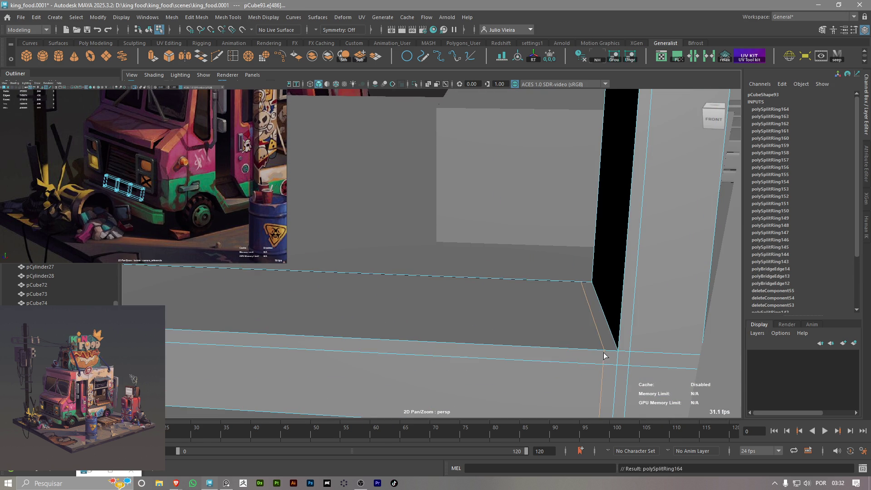
scroll(547, 350, down, 2)
scroll(440, 306, down, 2)
scroll(497, 331, down, 2)
scroll(433, 328, up, 1)
mouse_move(433, 329)
alt+mouse_down()
mouse_move(412, 299)
mouse_move(473, 315)
mouse_move(554, 311)
mouse_move(535, 317)
mouse_move(322, 266)
alt+mouse_up()
scroll(348, 258, up, 2)
scroll(453, 302, up, 2)
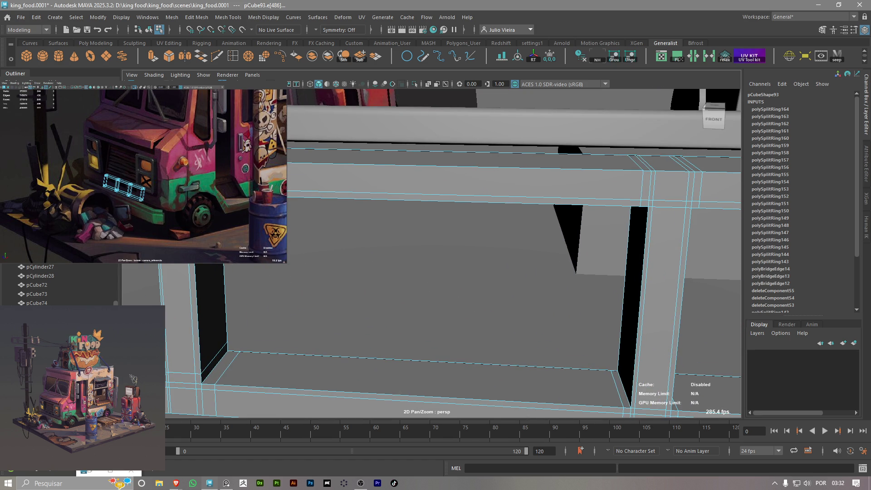
click(418, 205)
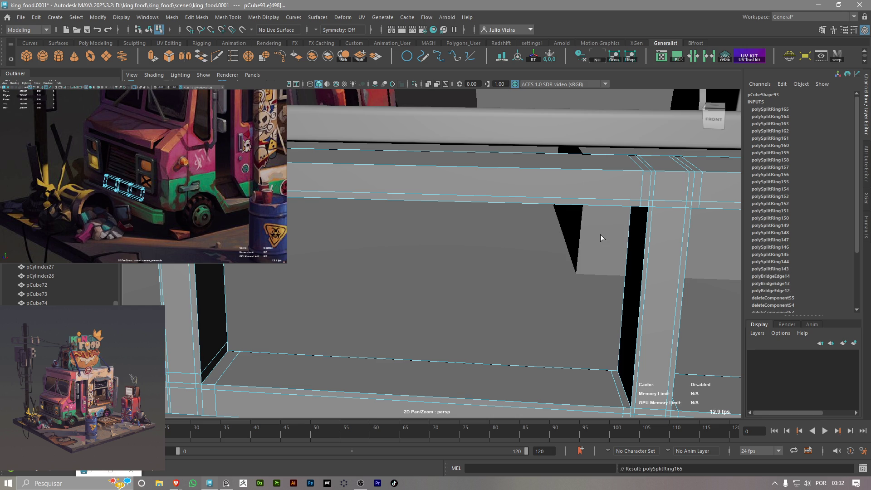
key(ctrl+z)
key(ctrl+z)
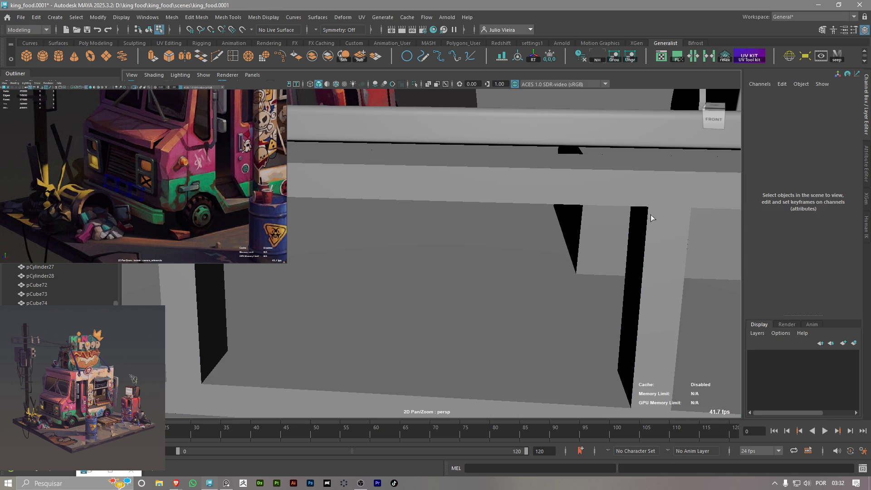
Add loops hugging the pillar's top, side edge and base, then preview the frame smoothed
click(668, 207)
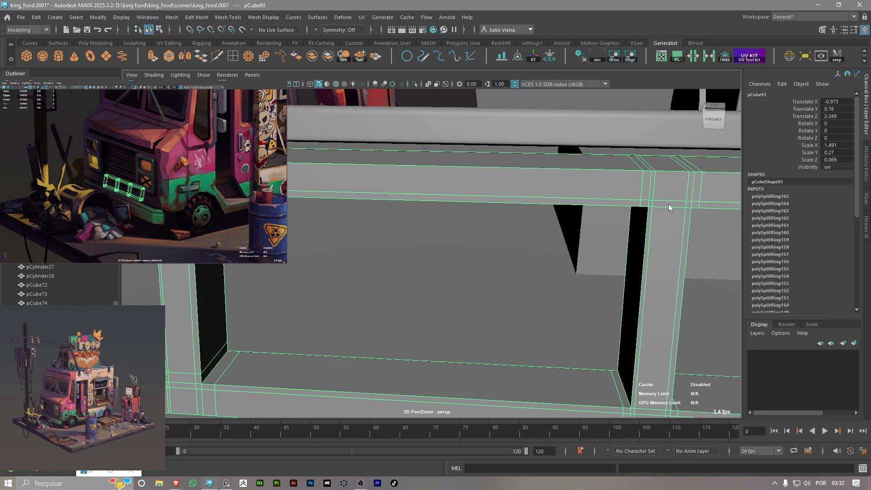
right_drag(669, 206, 680, 192)
click(180, 59)
click(655, 214)
alt+drag(675, 248, 539, 278)
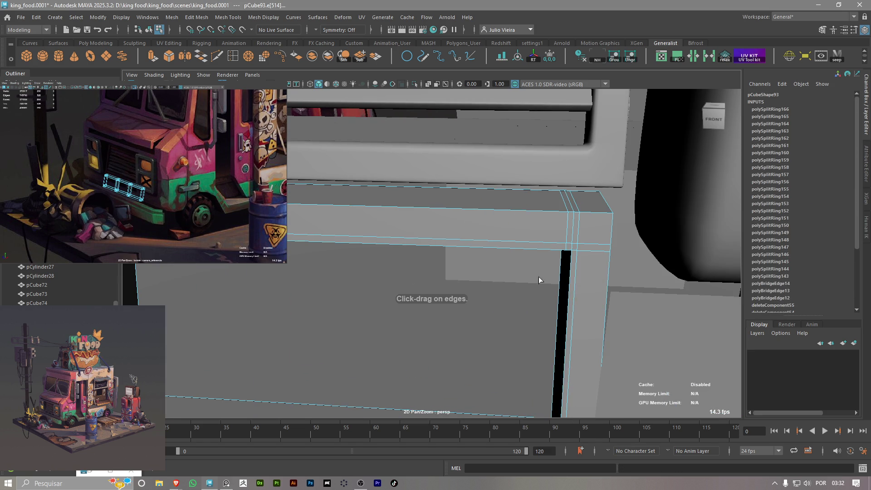
click(579, 256)
mouse_move(578, 256)
alt+mouse_down()
mouse_move(498, 260)
mouse_move(499, 275)
alt+mouse_up()
double_click(499, 267)
click(499, 275)
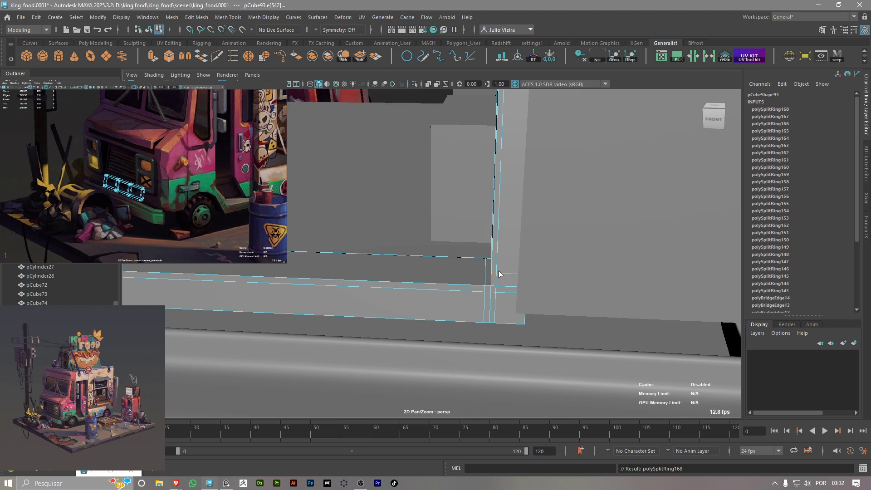
mouse_move(375, 274)
alt+mouse_down()
mouse_move(487, 254)
mouse_move(417, 220)
alt+mouse_up()
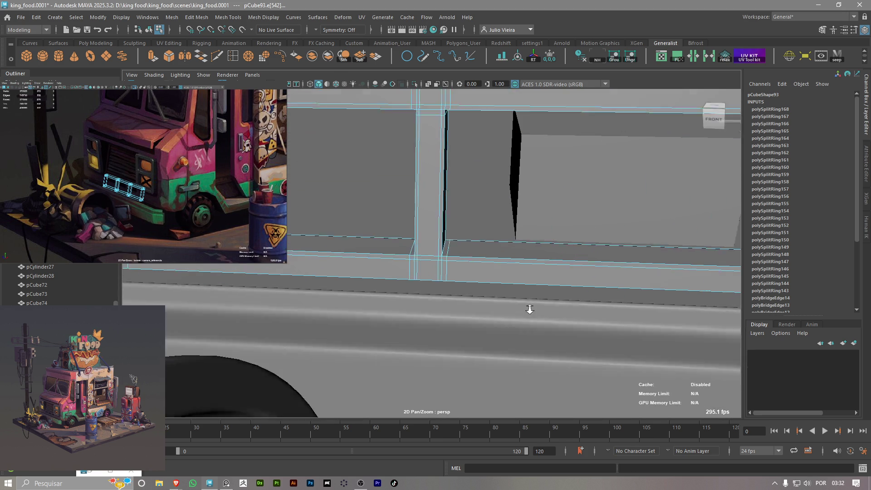
click(447, 251)
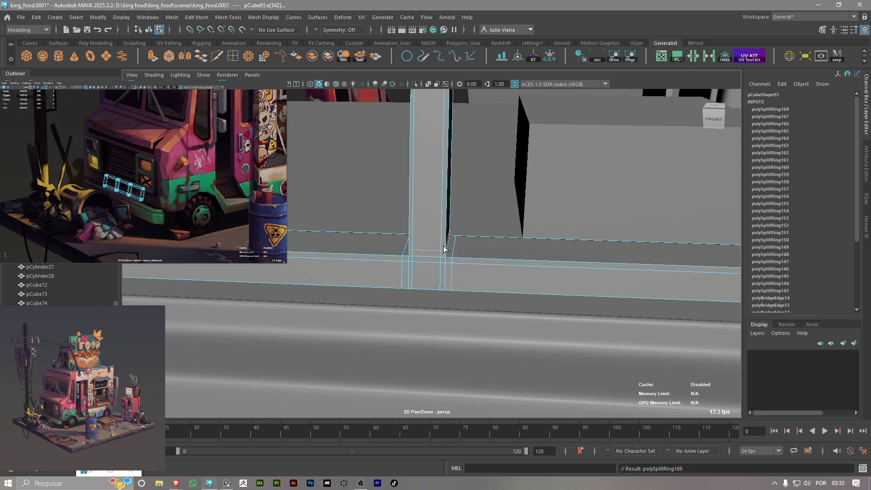
alt+middle_drag(447, 252, 434, 280)
mouse_move(434, 281)
alt+mouse_down()
mouse_move(411, 239)
mouse_move(663, 216)
mouse_move(850, 259)
alt+mouse_up()
alt+drag(722, 279, 636, 293)
key(3)
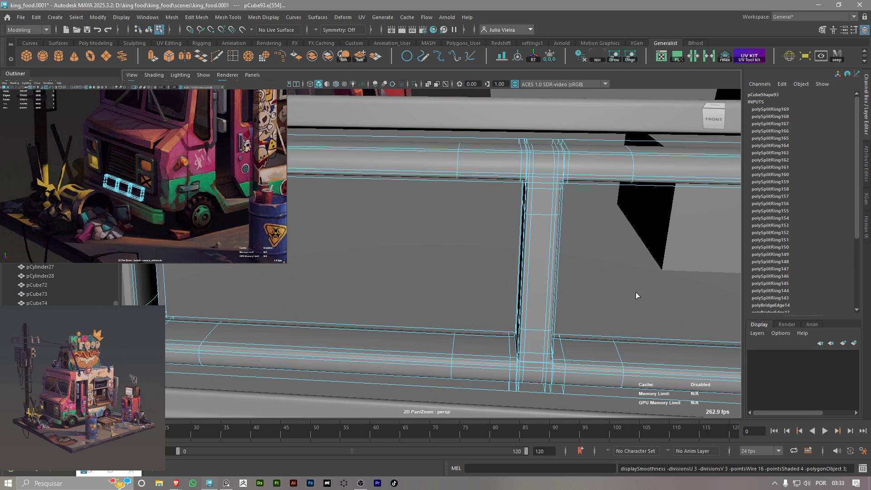
right_drag(548, 197, 535, 171)
mouse_move(536, 171)
alt+mouse_down()
mouse_move(545, 204)
mouse_move(571, 238)
alt+mouse_up()
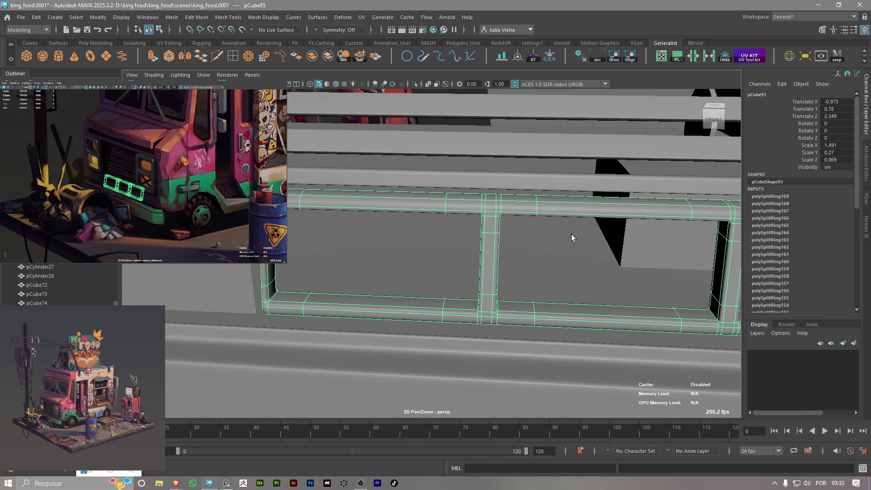
key(1)
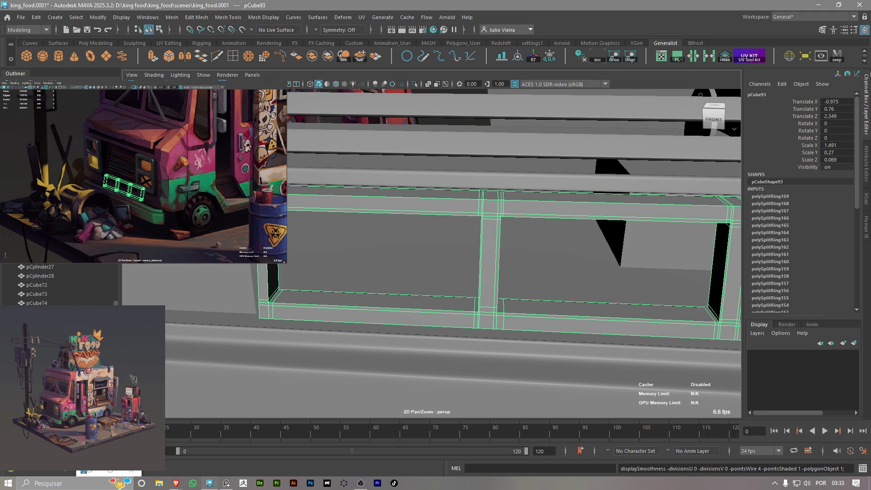
Insert support edge loops around the panel's pillar from top to base on both sides
mouse_move(442, 288)
alt+mouse_down()
mouse_move(424, 255)
mouse_move(446, 241)
alt+mouse_up()
scroll(446, 241, up, 3)
scroll(412, 220, up, 3)
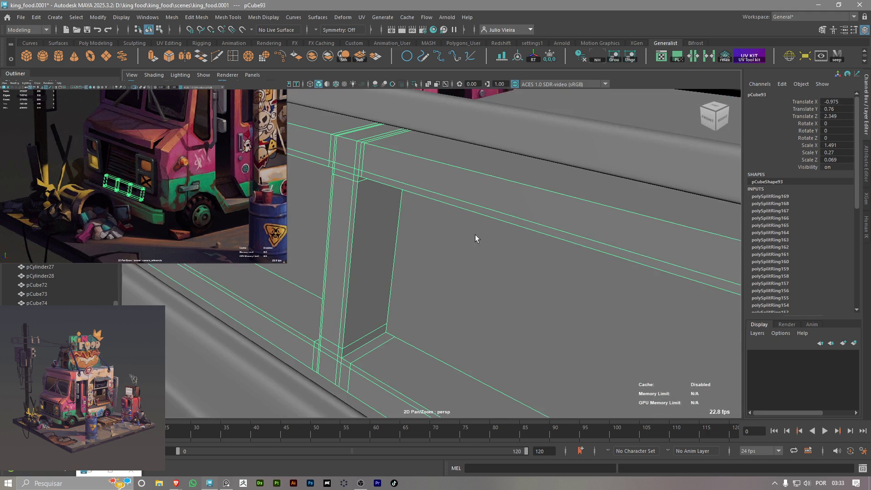
scroll(483, 235, up, 1)
click(370, 132)
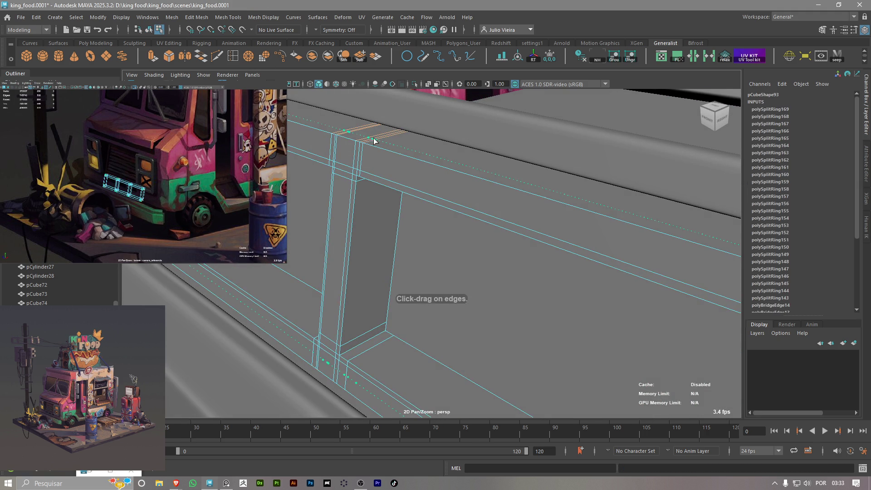
mouse_move(370, 136)
alt+mouse_down()
mouse_move(403, 139)
mouse_move(396, 331)
mouse_move(364, 348)
alt+mouse_up()
click(411, 136)
click(375, 340)
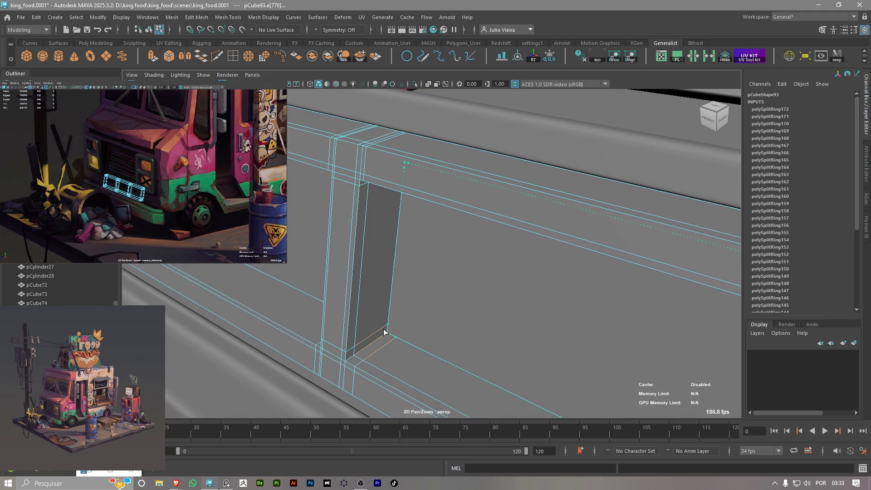
click(377, 333)
alt+drag(377, 333, 463, 327)
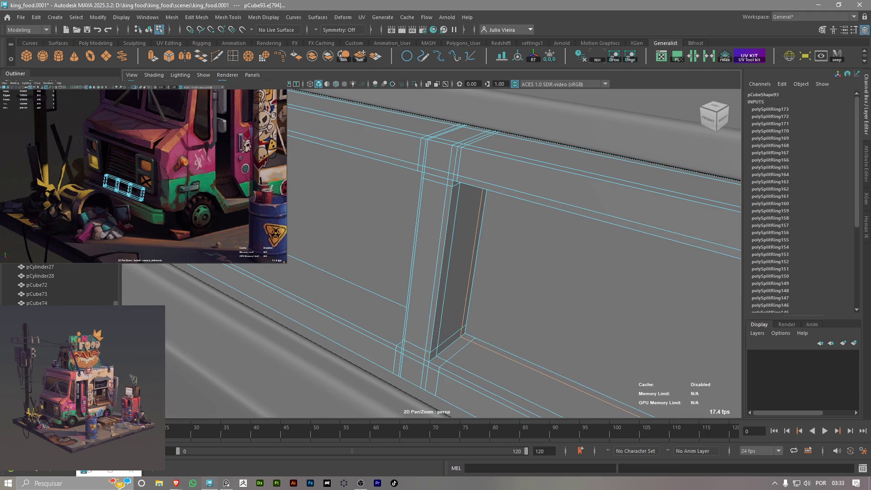
click(433, 167)
click(430, 322)
scroll(408, 300, up, 2)
scroll(381, 272, up, 2)
scroll(377, 266, up, 2)
click(417, 303)
click(364, 332)
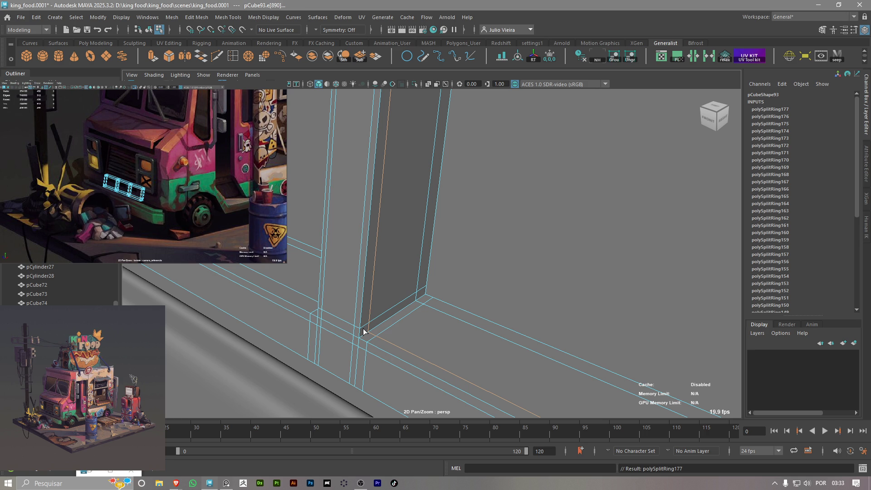
scroll(364, 332, down, 2)
scroll(355, 306, down, 2)
scroll(355, 306, down, 2)
scroll(420, 292, down, 2)
scroll(381, 280, down, 2)
scroll(366, 283, down, 2)
Add loops on the panel's left edge, top and bottom bands, and beside the right opening
middle_drag(366, 283, 325, 225)
scroll(341, 221, up, 2)
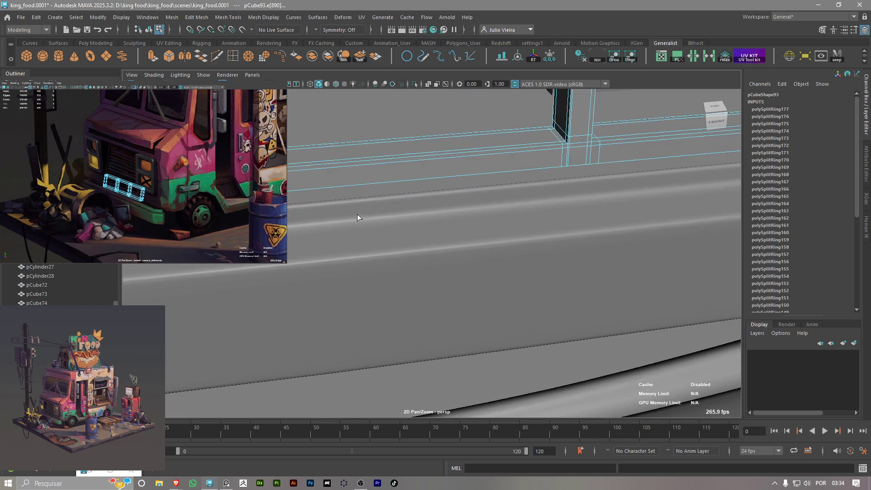
scroll(366, 235, up, 2)
click(334, 238)
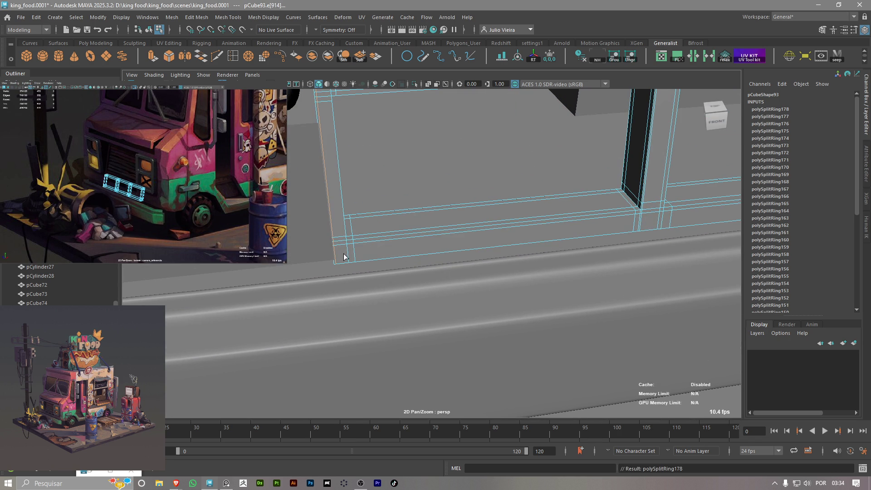
click(347, 259)
scroll(361, 273, down, 2)
scroll(354, 218, down, 1)
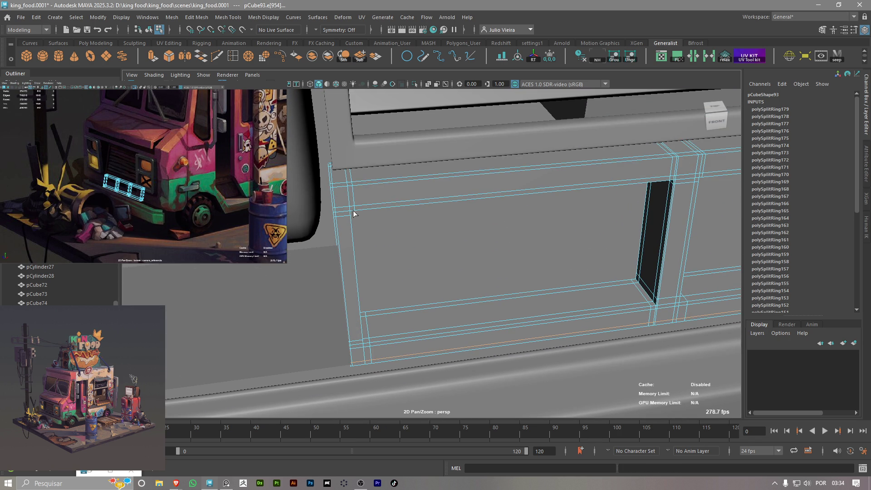
click(346, 188)
alt+middle_drag(429, 195, 346, 204)
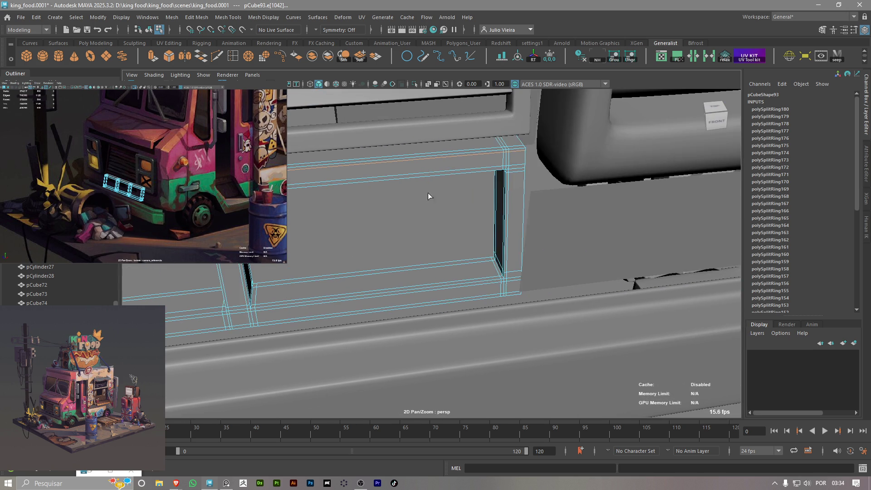
click(510, 154)
Smooth-preview the panel, return to object mode, and inspect the bumper from a low side angle
key(1)
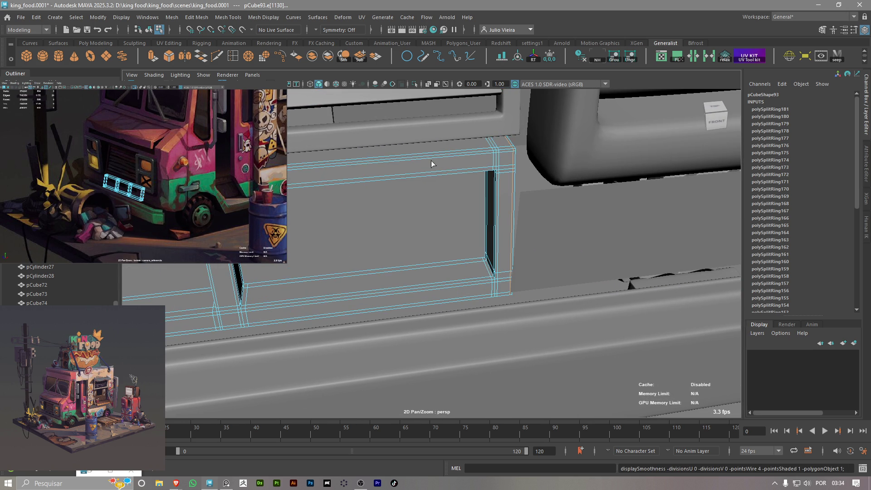
key(3)
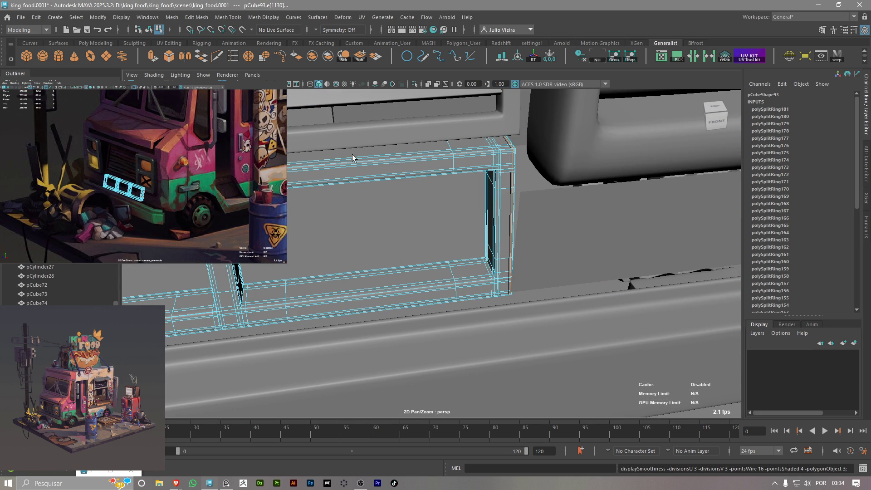
right_click(352, 155)
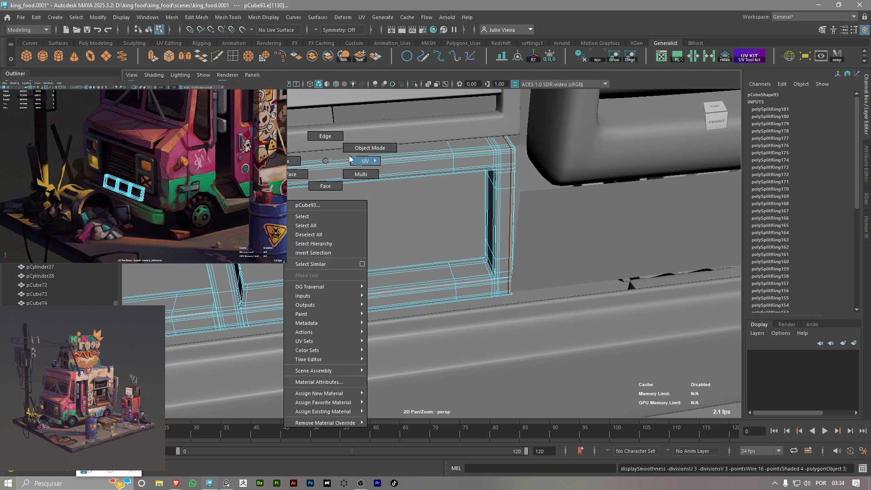
click(358, 157)
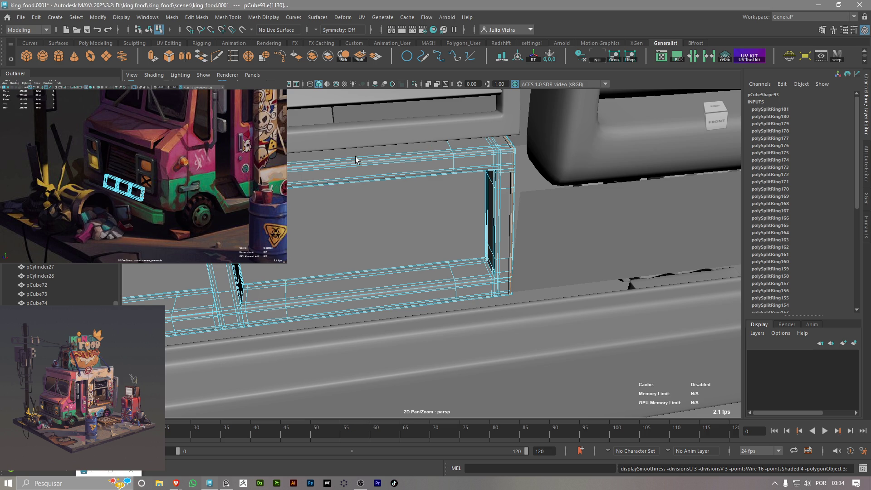
right_click(323, 172)
click(343, 162)
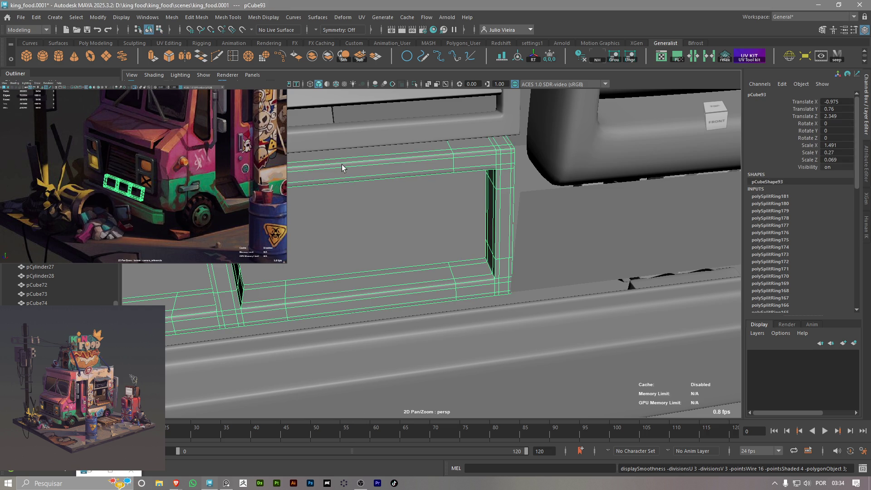
scroll(424, 195, down, 2)
scroll(523, 245, down, 2)
scroll(493, 306, down, 2)
click(493, 306)
alt+drag(492, 306, 421, 291)
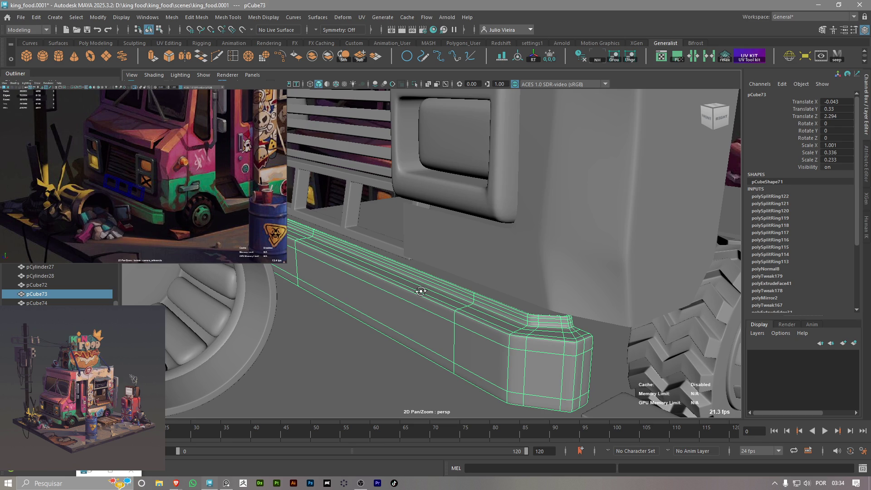
alt+drag(422, 290, 431, 291)
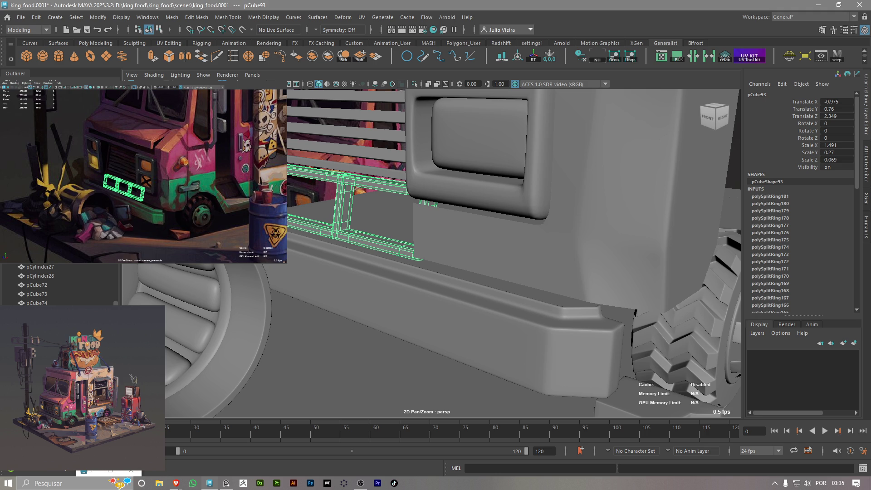
View the grille front-on behind the bumper and turn off its smooth preview
alt+right_drag(636, 312, 432, 324)
mouse_move(433, 324)
alt+mouse_down()
mouse_move(374, 253)
mouse_move(350, 247)
mouse_move(428, 250)
mouse_move(438, 241)
mouse_move(363, 242)
mouse_move(348, 222)
mouse_move(368, 232)
mouse_move(347, 295)
alt+mouse_up()
key(1)
Switch the grille panel to vertex selection with the Move tool, framing the window-frame bars
key(w)
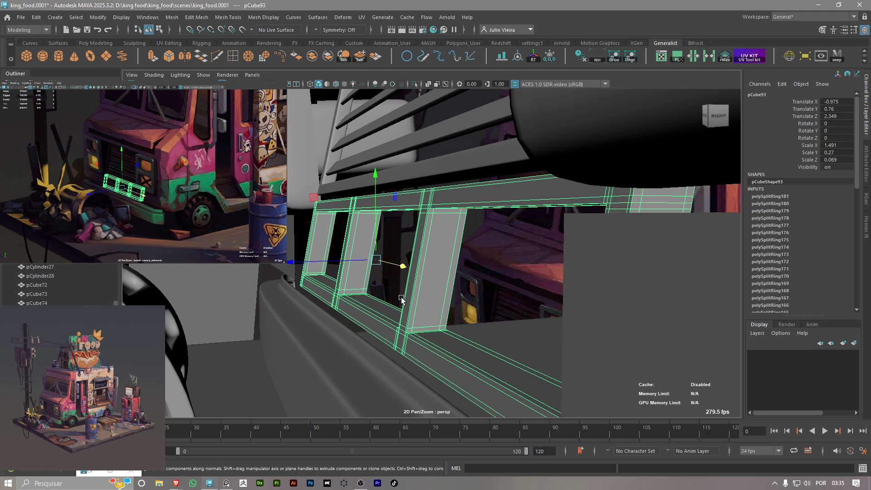
alt+drag(402, 300, 393, 291)
right_drag(393, 206, 360, 210)
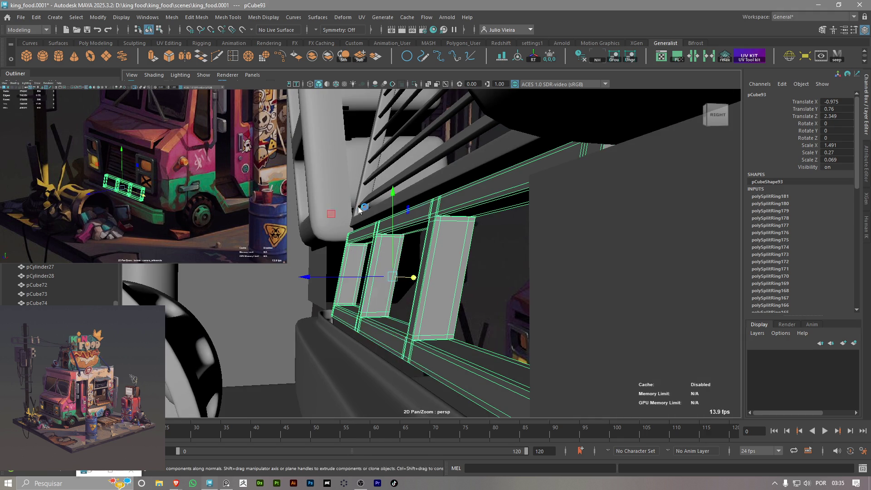
scroll(470, 361, up, 5)
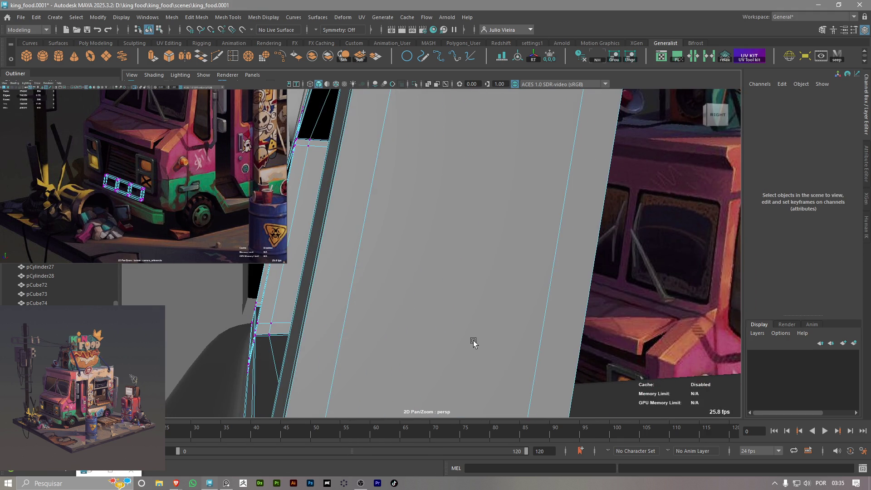
scroll(474, 342, down, 5)
mouse_move(432, 343)
alt+mouse_down()
mouse_move(390, 320)
mouse_move(416, 298)
alt+mouse_up()
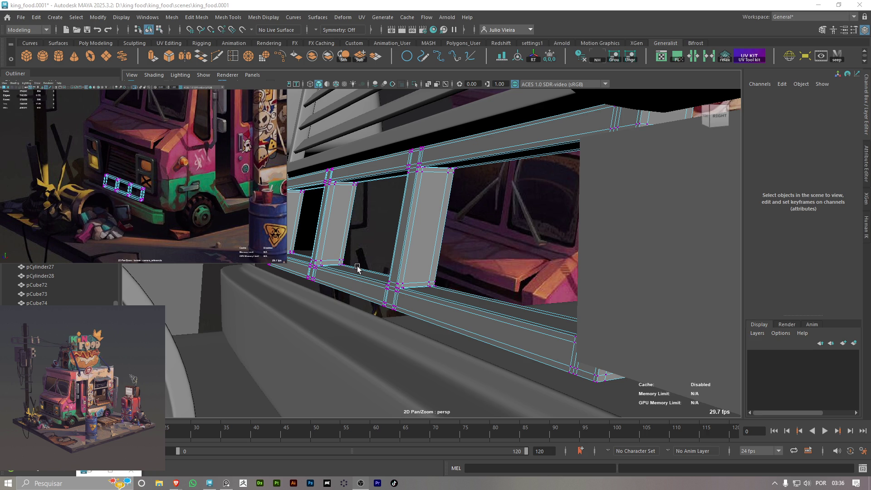
scroll(436, 310, up, 2)
mouse_move(425, 291)
alt+mouse_down()
mouse_move(609, 372)
mouse_move(211, 178)
alt+mouse_up()
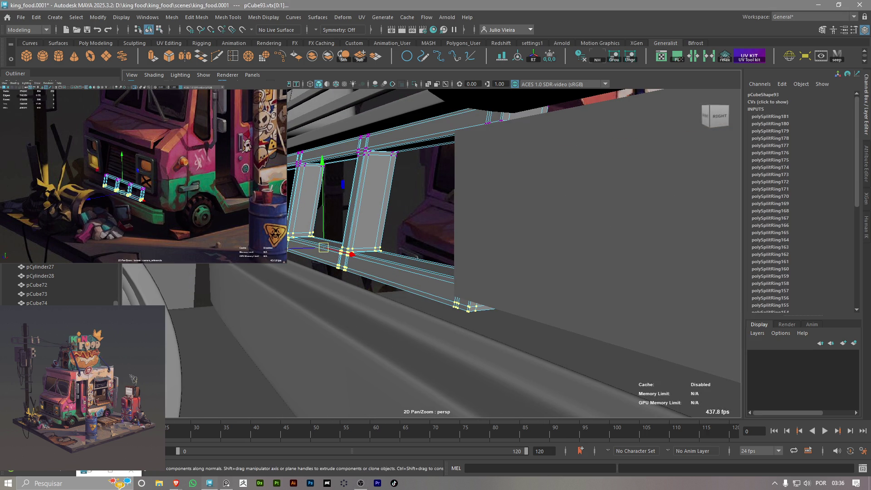
mouse_move(414, 373)
alt+mouse_down()
mouse_move(336, 268)
mouse_move(347, 279)
alt+mouse_up()
scroll(335, 268, down, 3)
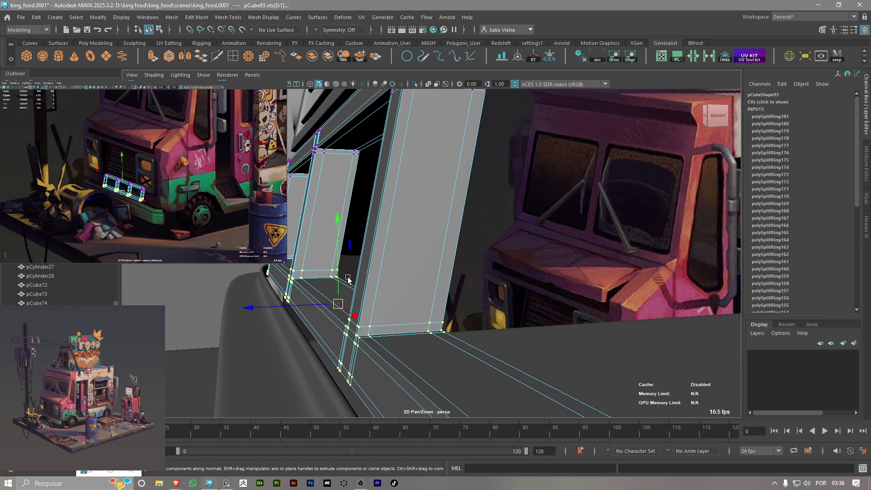
Enter pivot editing and place the selection's pivot at the lower panel edge
key(d)
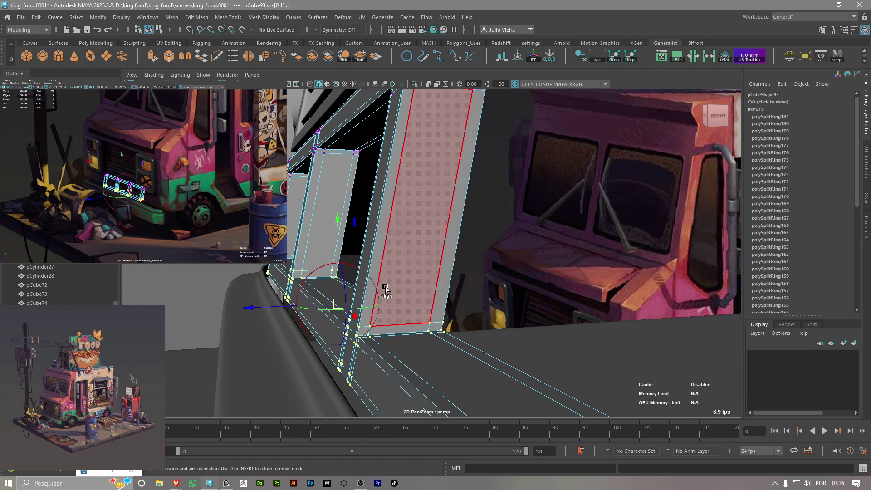
scroll(368, 290, up, 3)
scroll(432, 354, up, 3)
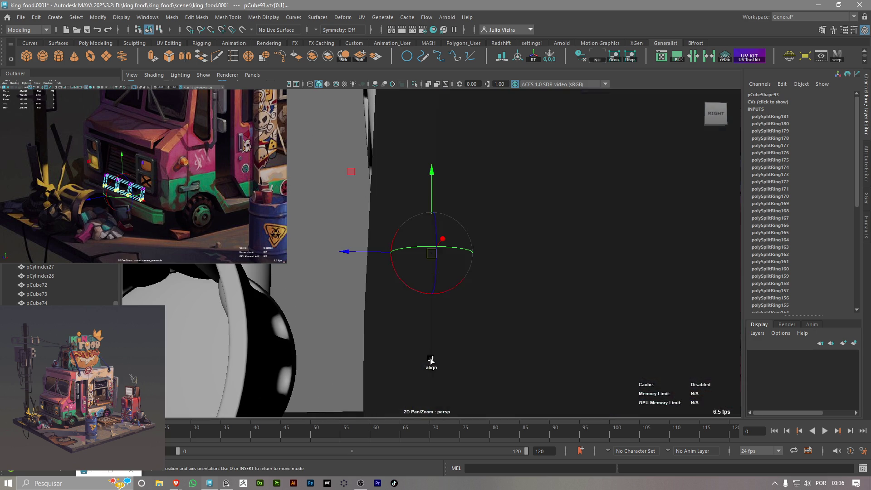
scroll(437, 349, down, 3)
scroll(450, 320, down, 2)
alt+drag(422, 306, 408, 271)
scroll(408, 270, up, 3)
scroll(472, 293, up, 2)
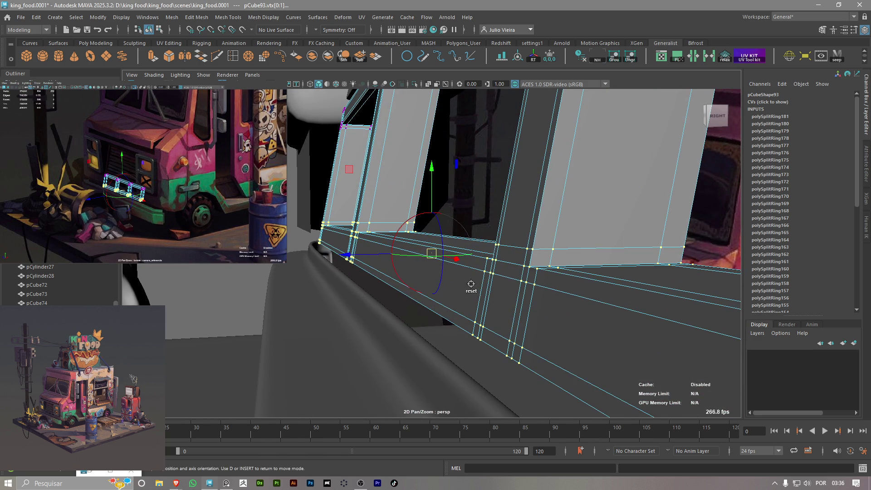
key(d)
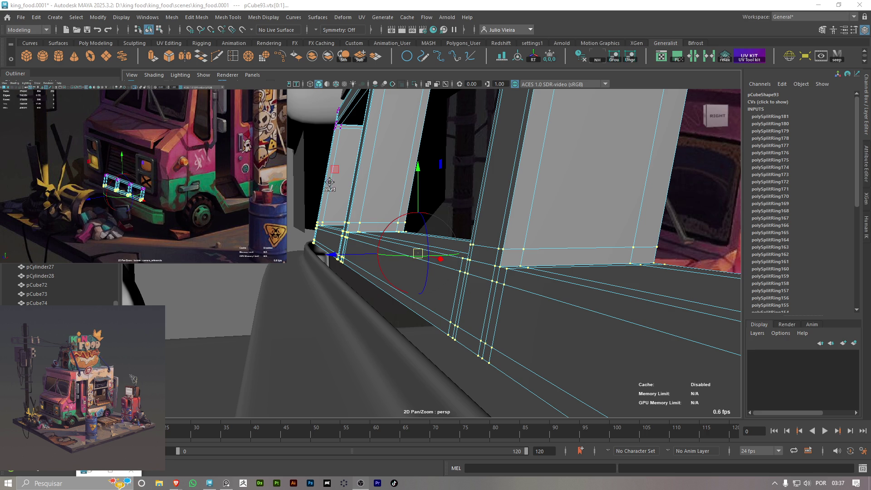
alt+drag(330, 184, 344, 191)
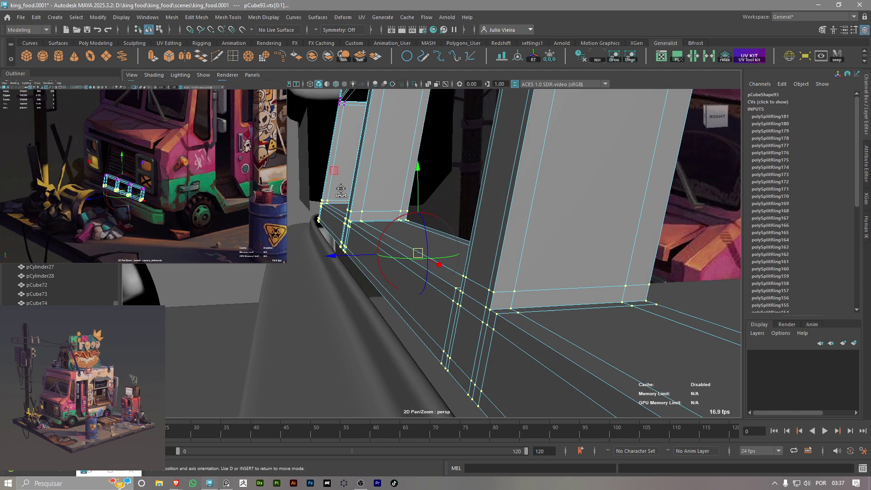
key(d)
drag(421, 221, 391, 254)
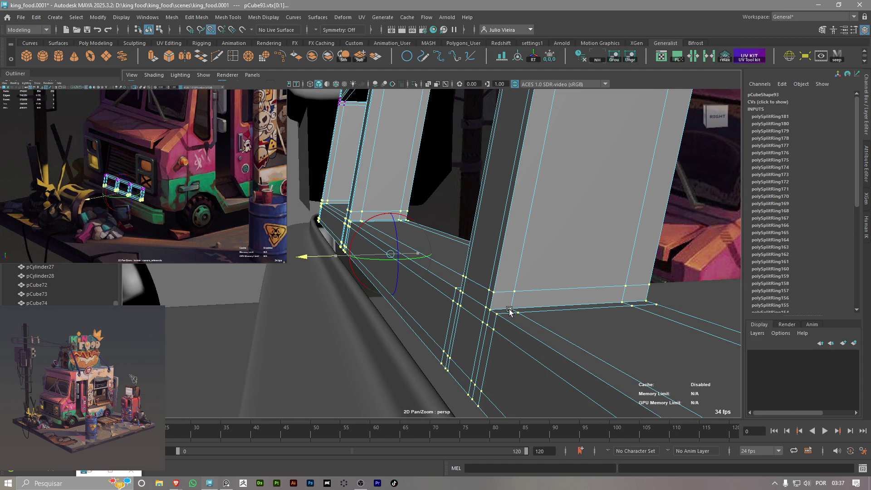
middle_drag(510, 313, 501, 307)
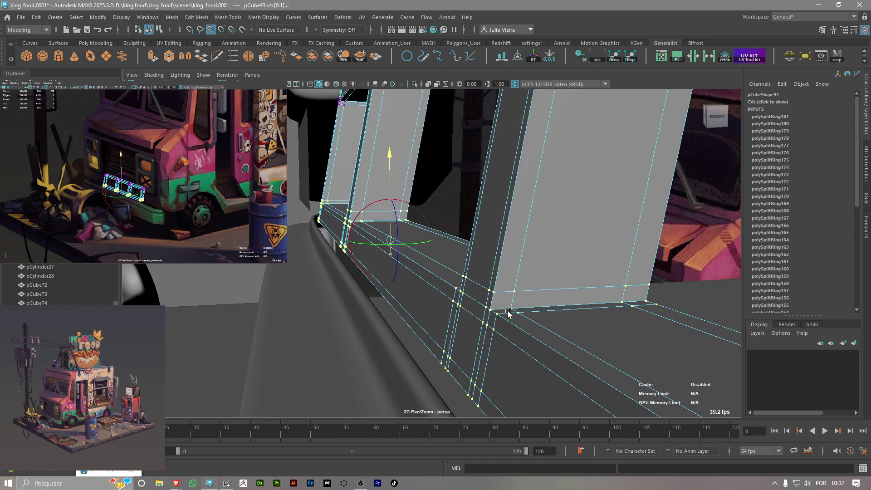
drag(407, 251, 518, 312)
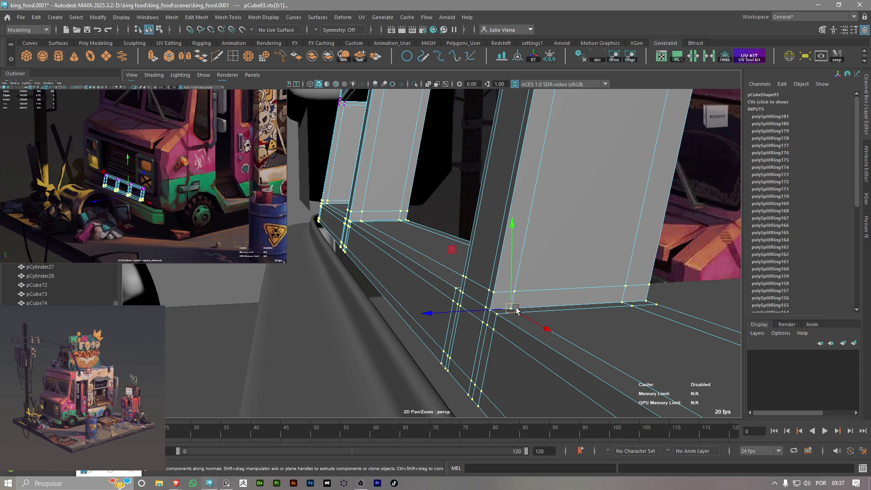
mouse_move(516, 308)
alt+mouse_down()
mouse_move(473, 253)
mouse_move(335, 246)
alt+mouse_up()
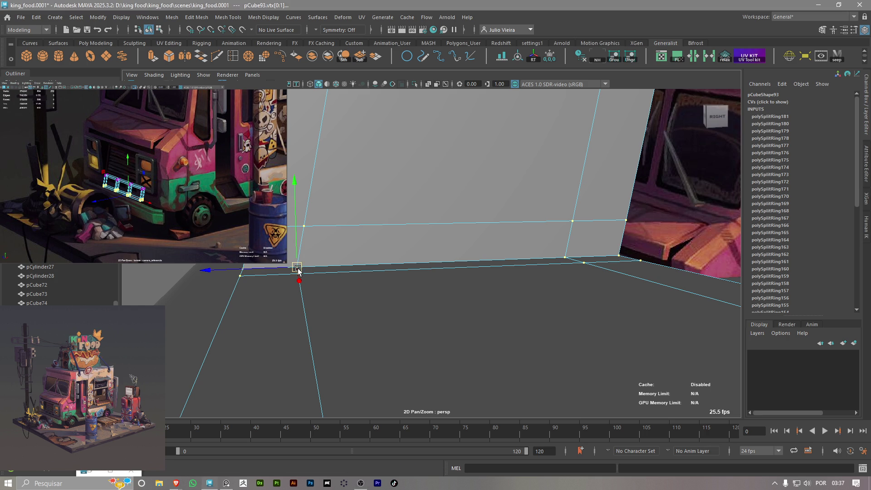
Tilt the pivot axes so they follow the slanted panel edge
key(d)
drag(305, 228, 316, 232)
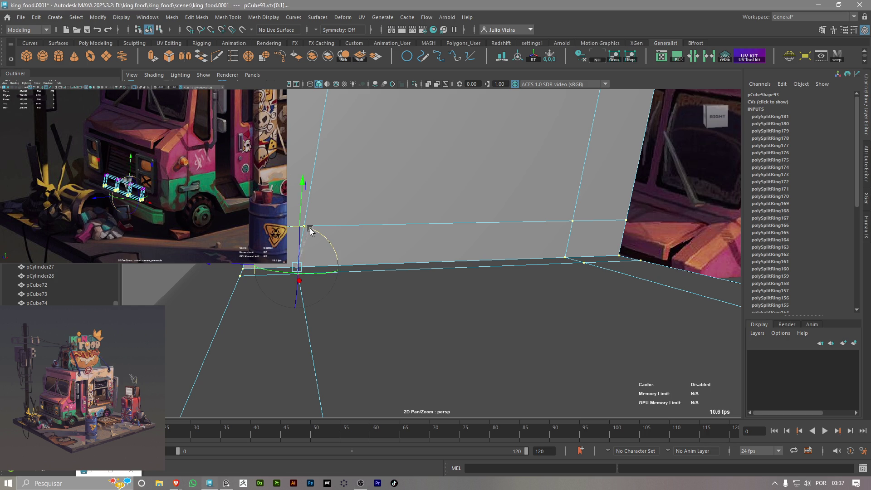
scroll(302, 244, up, 3)
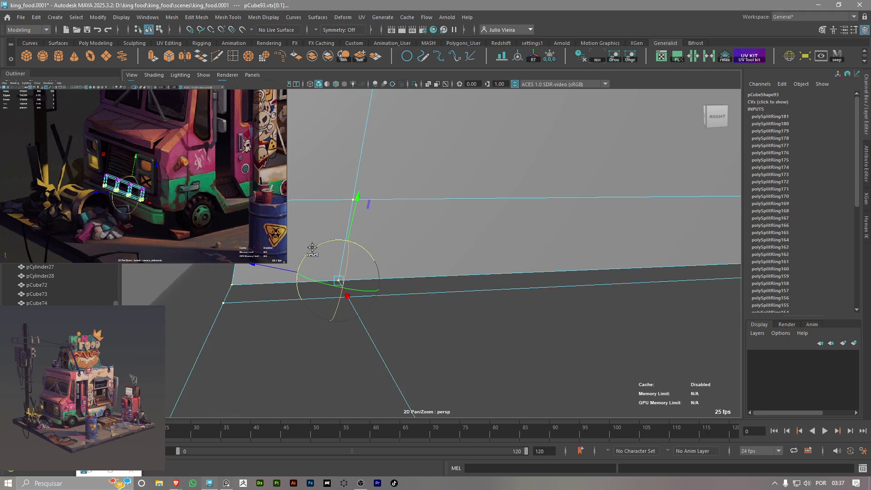
scroll(312, 249, down, 2)
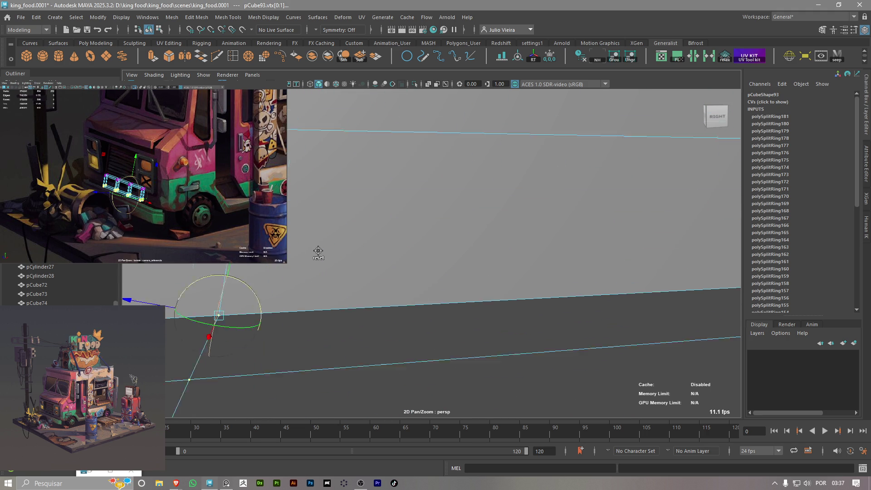
scroll(319, 251, up, 3)
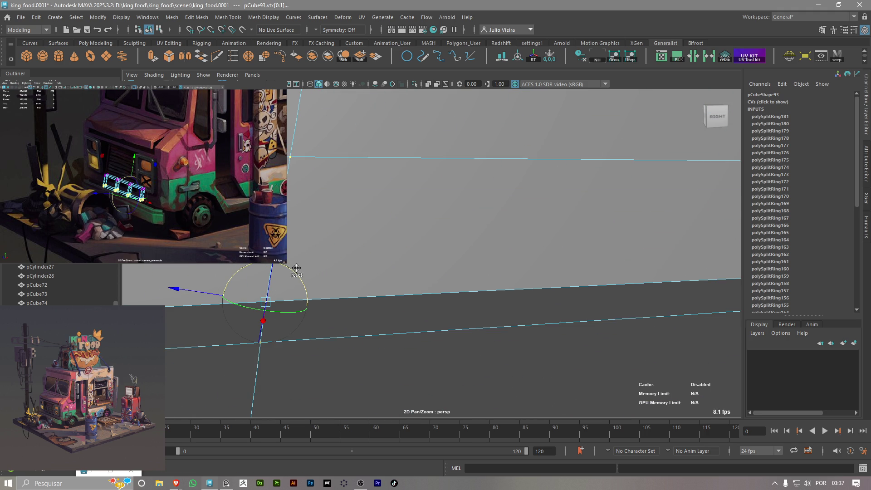
scroll(294, 268, down, 2)
scroll(299, 268, down, 1)
scroll(302, 268, down, 1)
scroll(302, 267, down, 1)
scroll(302, 267, down, 1)
scroll(302, 268, down, 2)
scroll(302, 267, down, 1)
scroll(424, 225, up, 1)
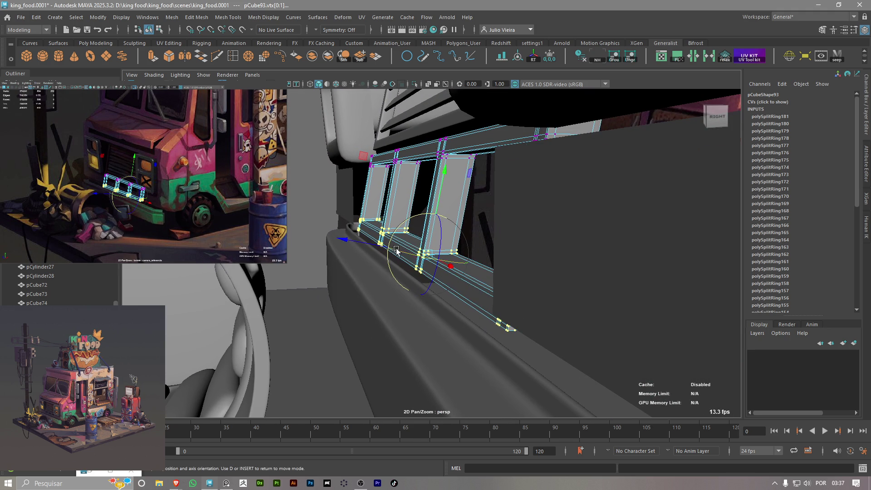
Scale the frame vertices vertically and move them along Y to settle the panels inside the door frame
key(w)
key(r)
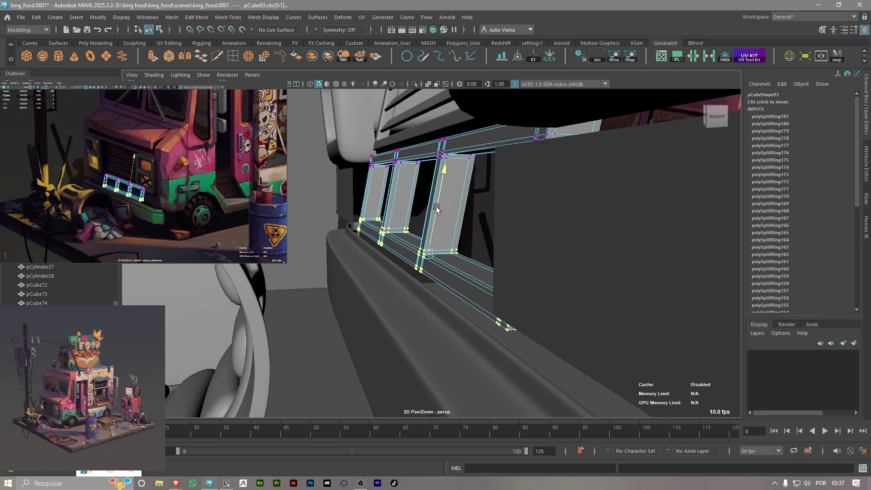
drag(443, 179, 444, 186)
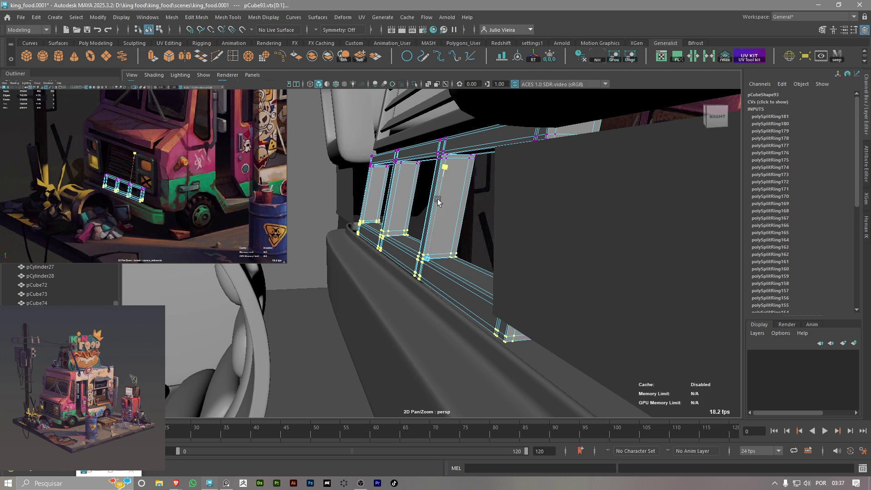
key(w)
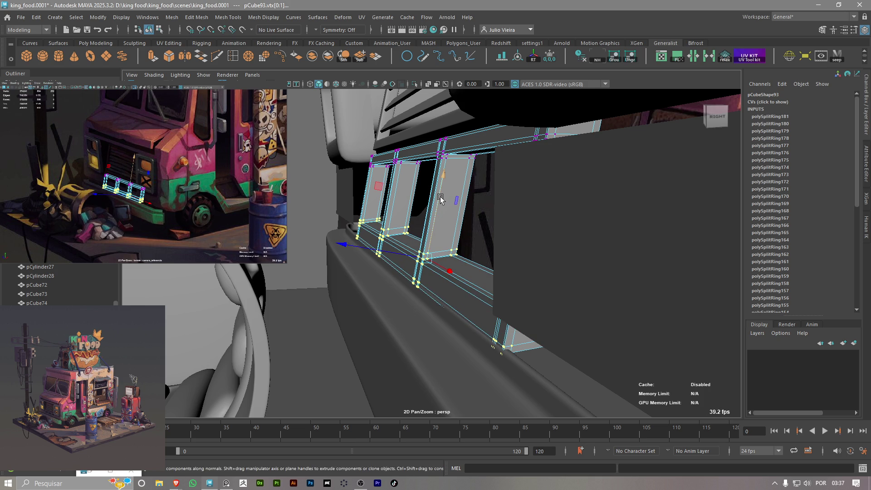
mouse_move(441, 198)
mouse_down()
mouse_move(500, 44)
mouse_move(500, 159)
mouse_up()
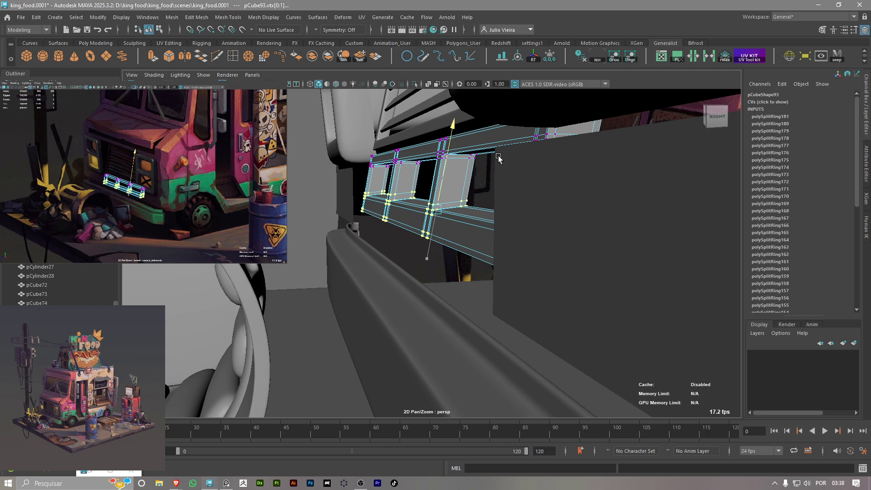
mouse_move(499, 158)
middle_down()
mouse_move(488, 201)
mouse_move(552, 10)
middle_up()
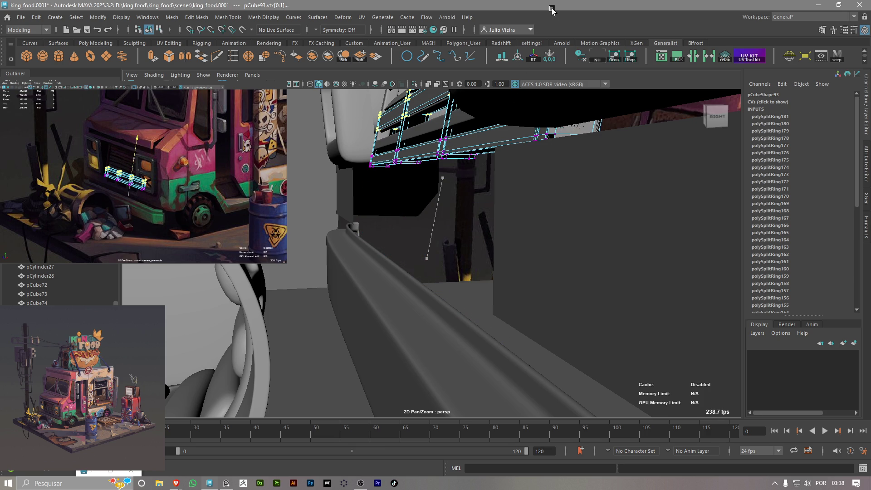
mouse_move(552, 10)
middle_down()
mouse_move(511, 188)
mouse_move(509, 179)
mouse_move(514, 194)
middle_up()
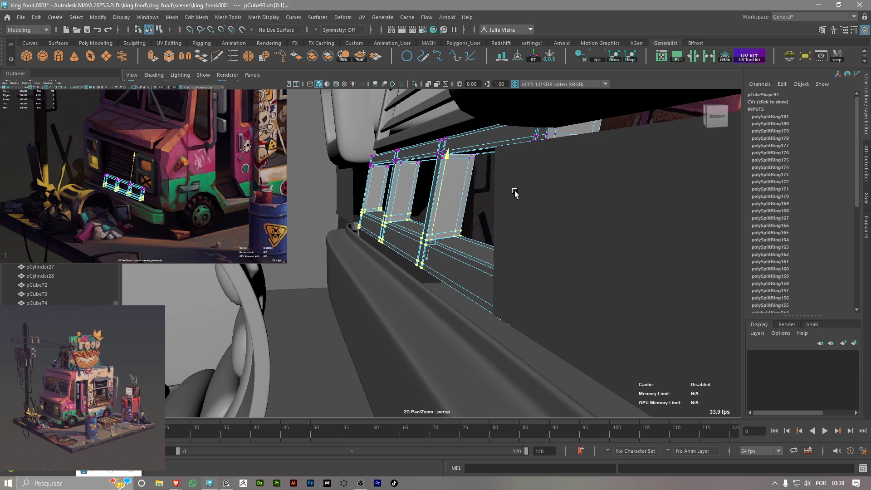
Cycle move and rotate manipulators while orbiting to check the vertices line up with the body
key(w)
alt+drag(444, 257, 494, 296)
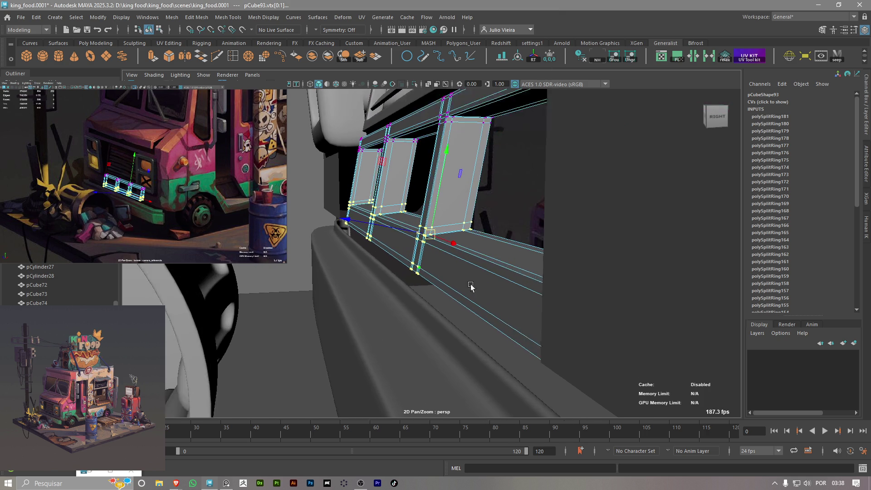
key(e)
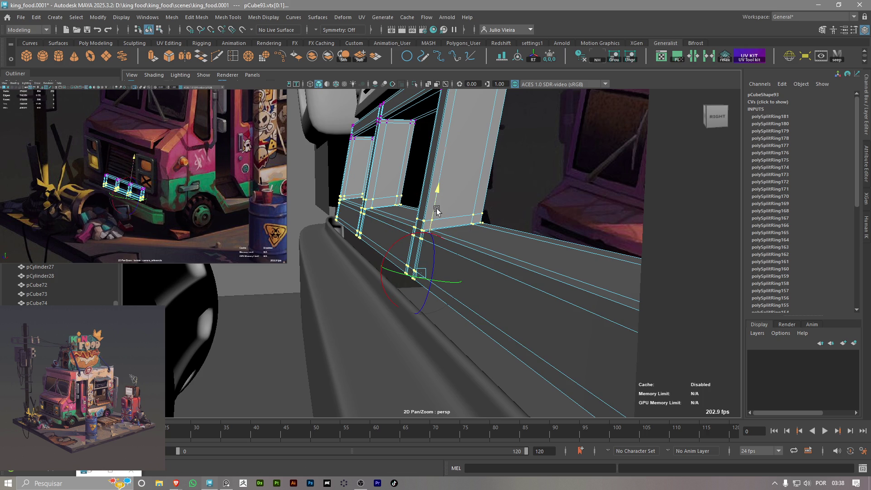
mouse_move(437, 211)
alt+mouse_down()
mouse_move(431, 194)
mouse_move(448, 124)
mouse_move(447, 207)
mouse_move(458, 186)
alt+mouse_up()
key(d)
key(w)
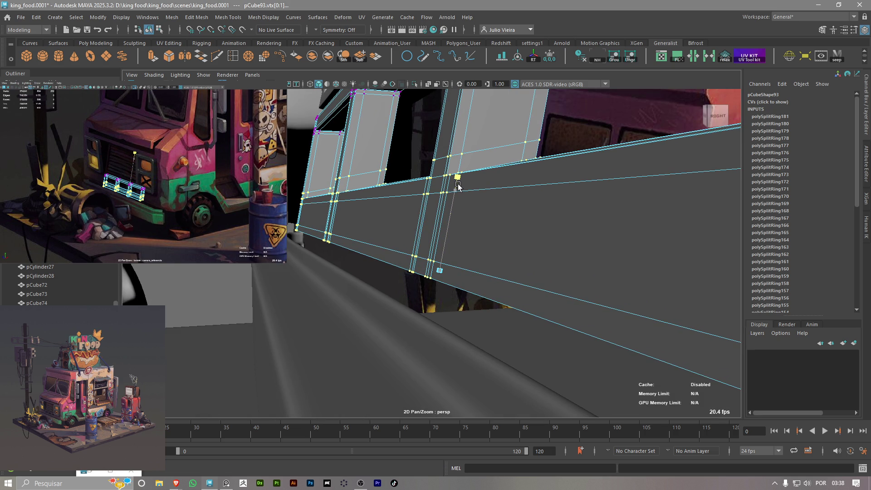
alt+drag(457, 186, 457, 175)
key(w)
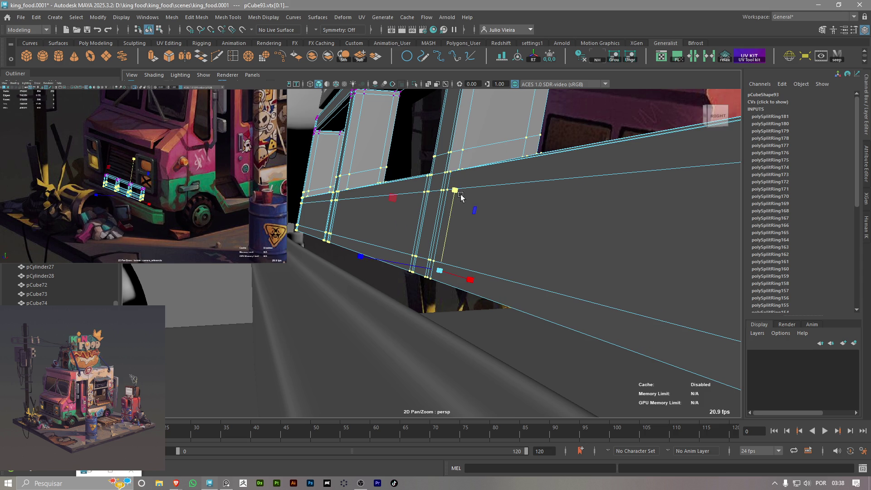
alt+drag(442, 208, 448, 219)
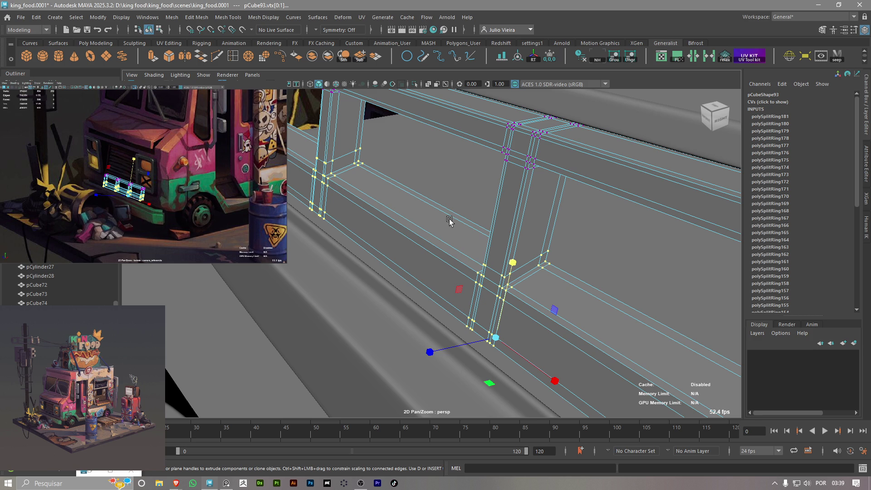
scroll(467, 234, down, 2)
scroll(487, 237, down, 2)
Return the grille mesh to object mode and smooth-preview it alongside the truck side
key(q)
alt+middle_drag(432, 227, 304, 223)
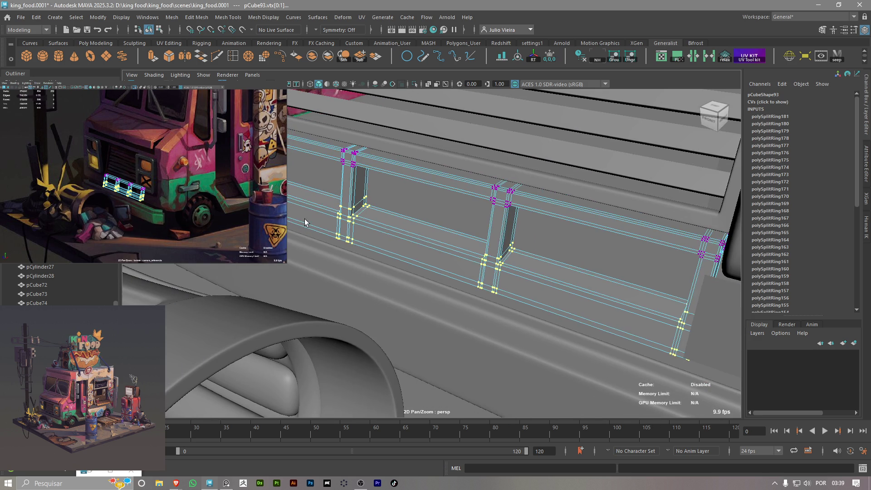
right_drag(350, 197, 402, 185)
key(3)
click(395, 225)
mouse_move(395, 225)
alt+mouse_down()
mouse_move(517, 244)
mouse_move(547, 230)
mouse_move(446, 227)
mouse_move(385, 242)
alt+mouse_up()
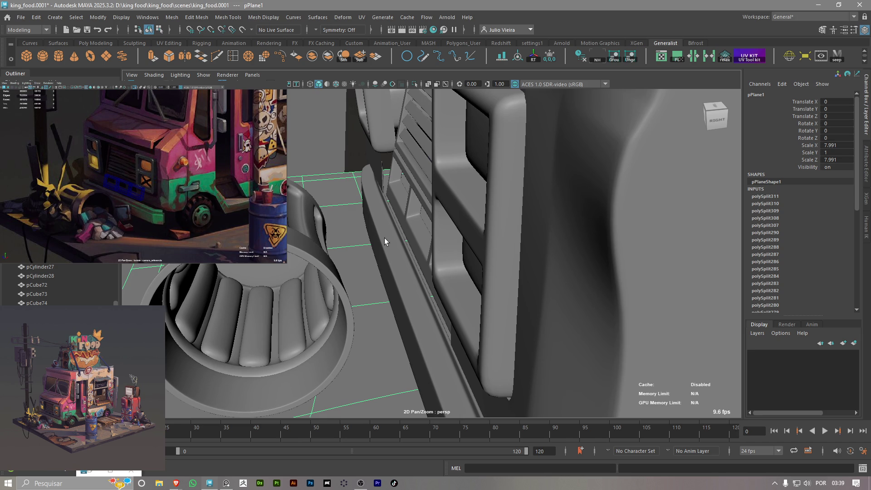
mouse_move(384, 237)
alt+mouse_down()
mouse_move(450, 243)
mouse_move(430, 255)
mouse_move(502, 263)
mouse_move(455, 238)
mouse_move(487, 248)
alt+mouse_up()
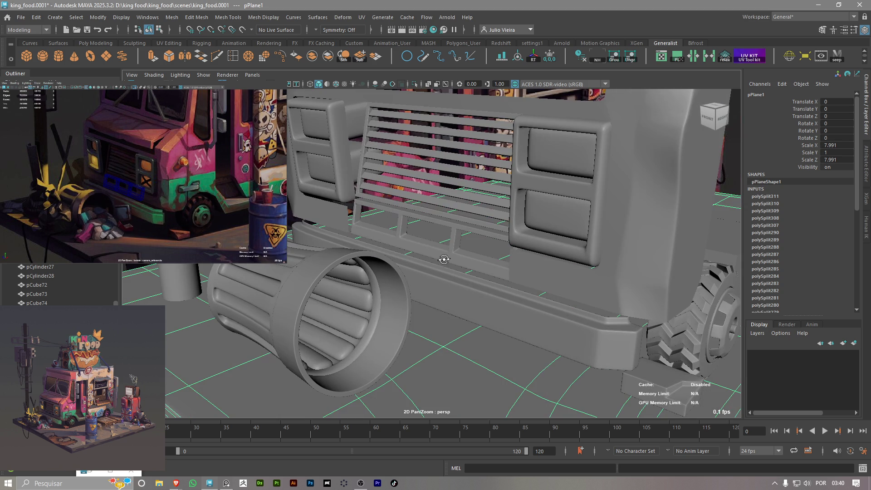
scroll(436, 257, up, 2)
alt+drag(510, 247, 408, 238)
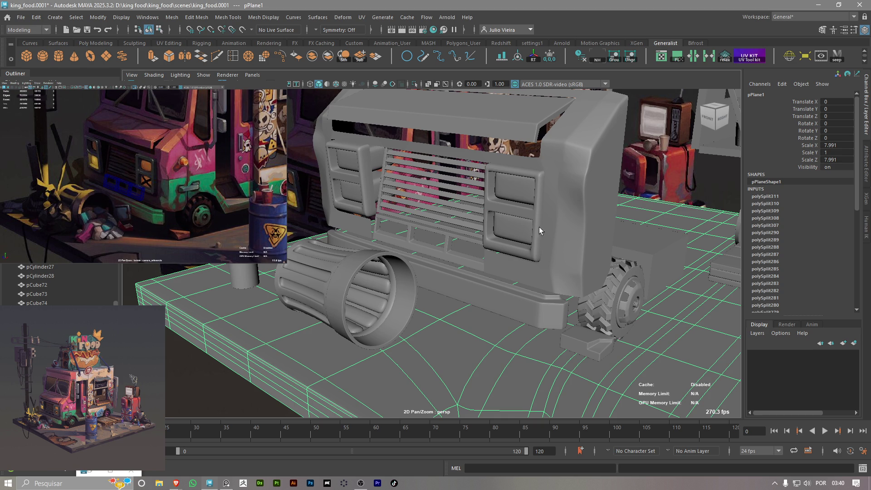
mouse_move(552, 237)
alt+mouse_down()
mouse_move(521, 256)
mouse_move(465, 223)
mouse_move(456, 239)
alt+mouse_up()
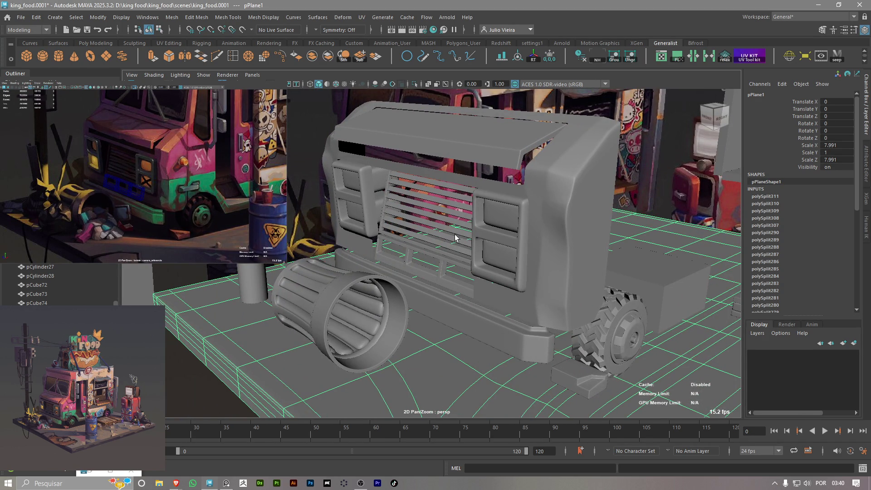